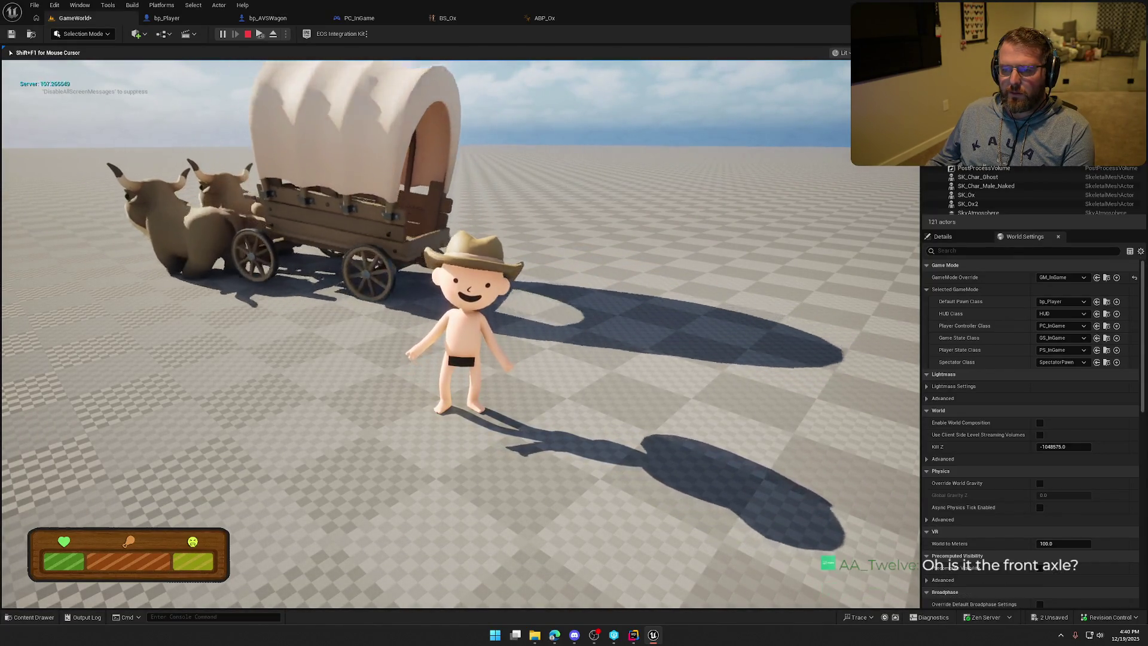
Step: Walk the player toward the ox wagon in the running play test, then stop it
{"action": "key", "text": "w"}
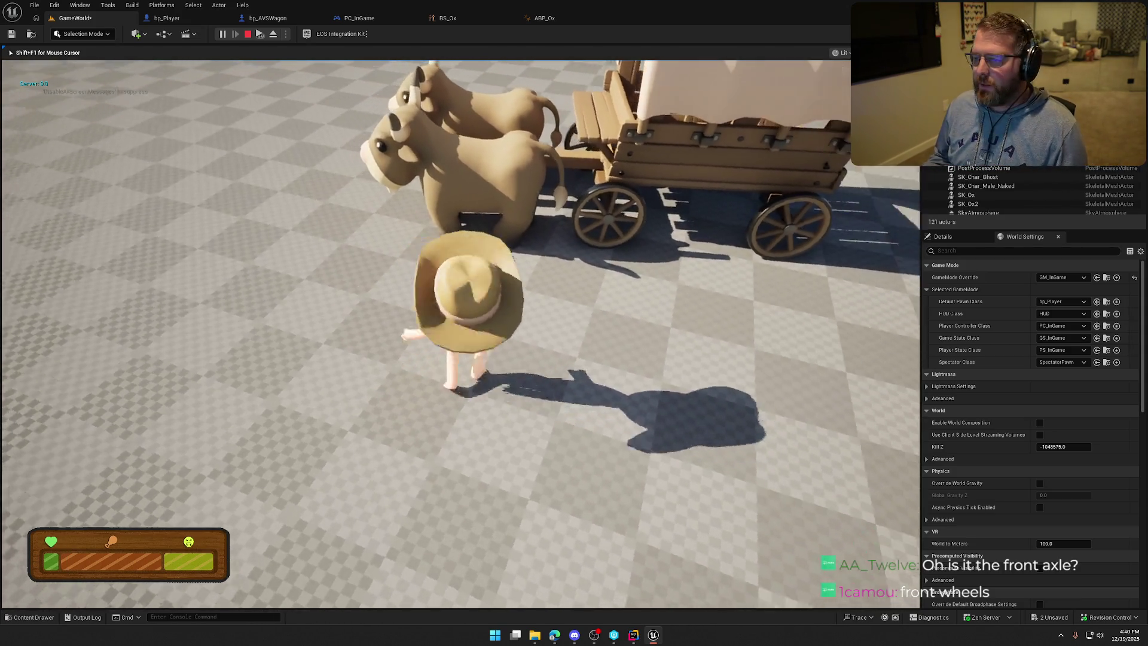
{"action": "key", "text": "Escape"}
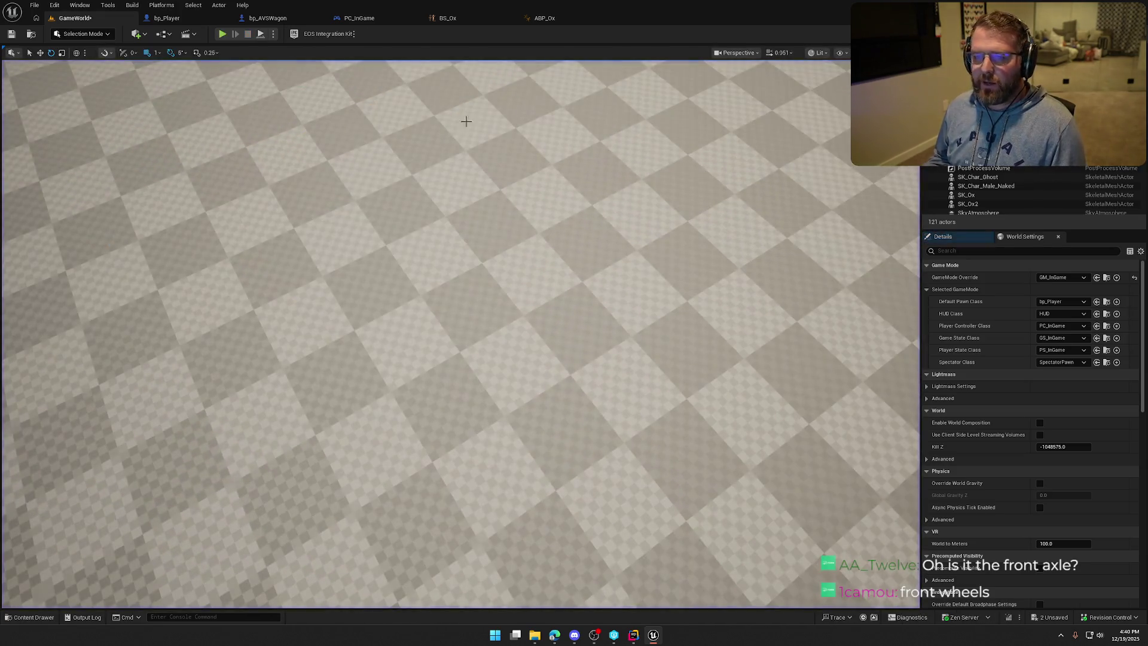
Step: In bp_AVSWagon, turn off FrontAxel overlap events, set Can Character Step Up On to No, and save
{"action": "left_click", "coordinate": [268, 18]}
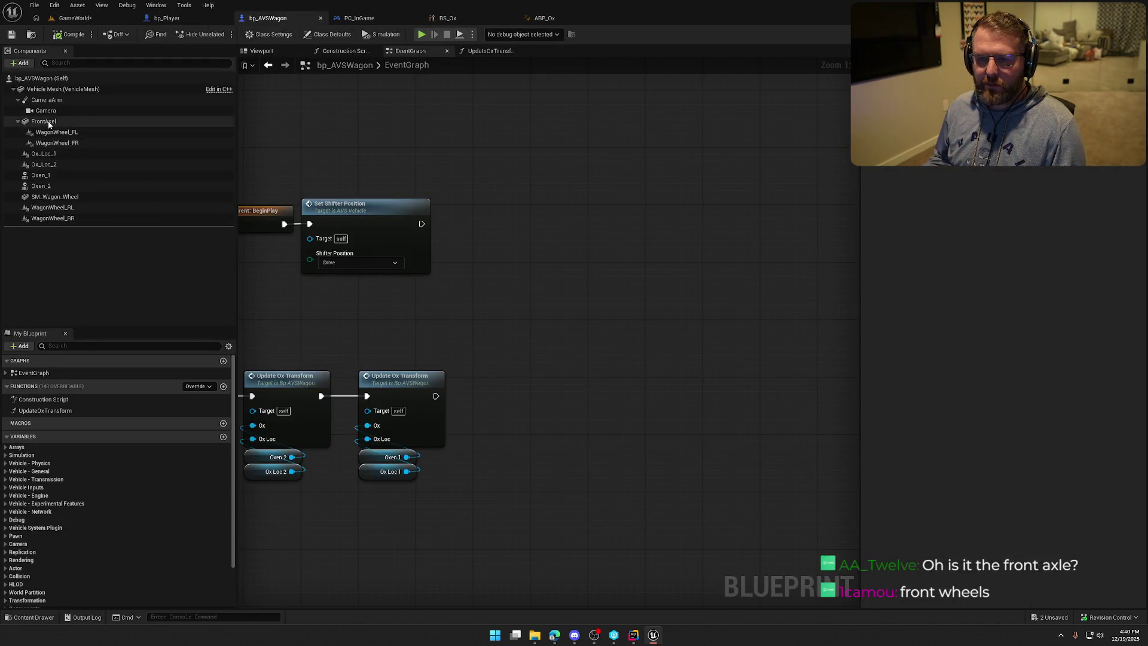
{"action": "left_click", "coordinate": [135, 121]}
{"action": "scroll", "coordinate": [934, 389], "scroll_direction": "down", "scroll_amount": 10}
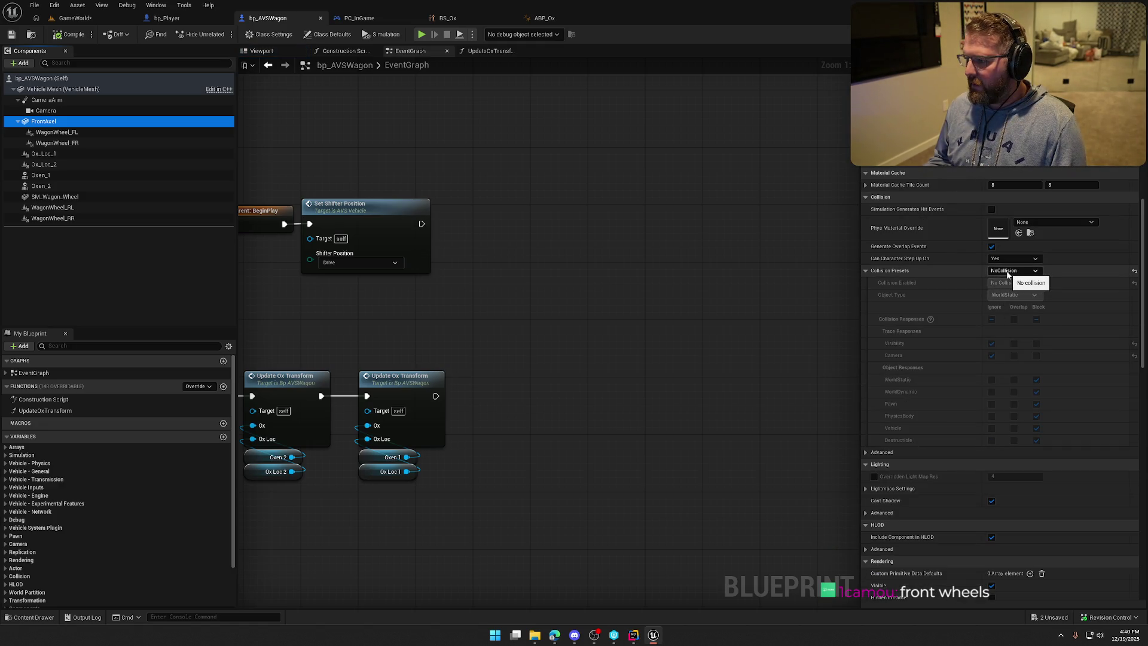
{"action": "left_click", "coordinate": [992, 246]}
{"action": "left_click", "coordinate": [1001, 258]}
{"action": "left_click", "coordinate": [995, 268]}
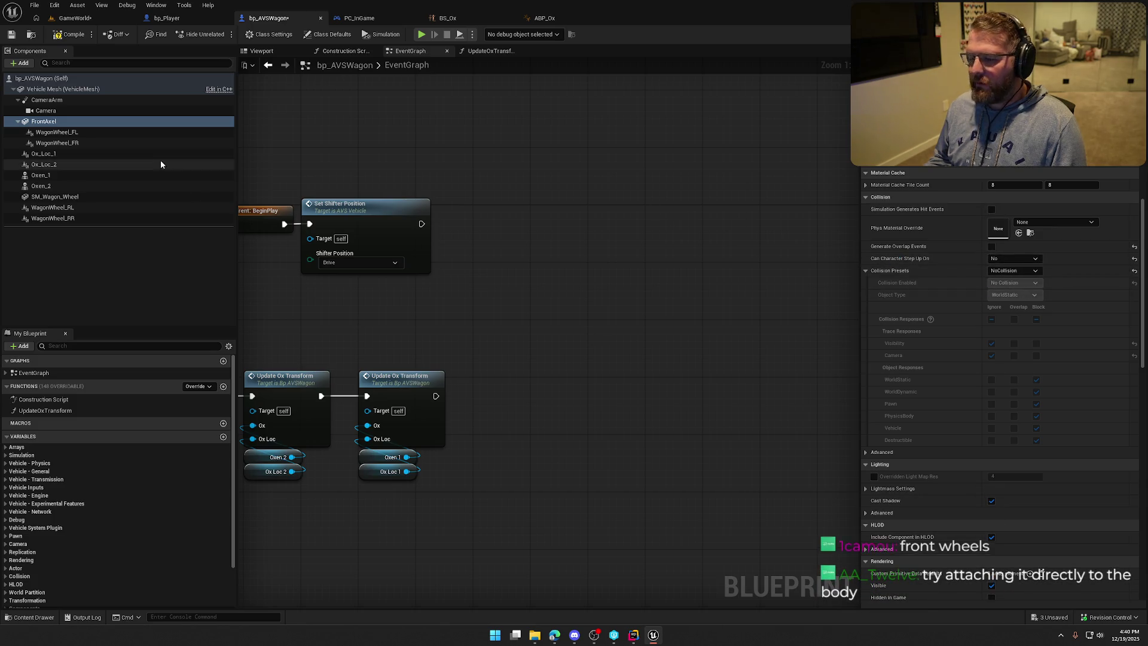
{"action": "key", "text": "ctrl+s"}
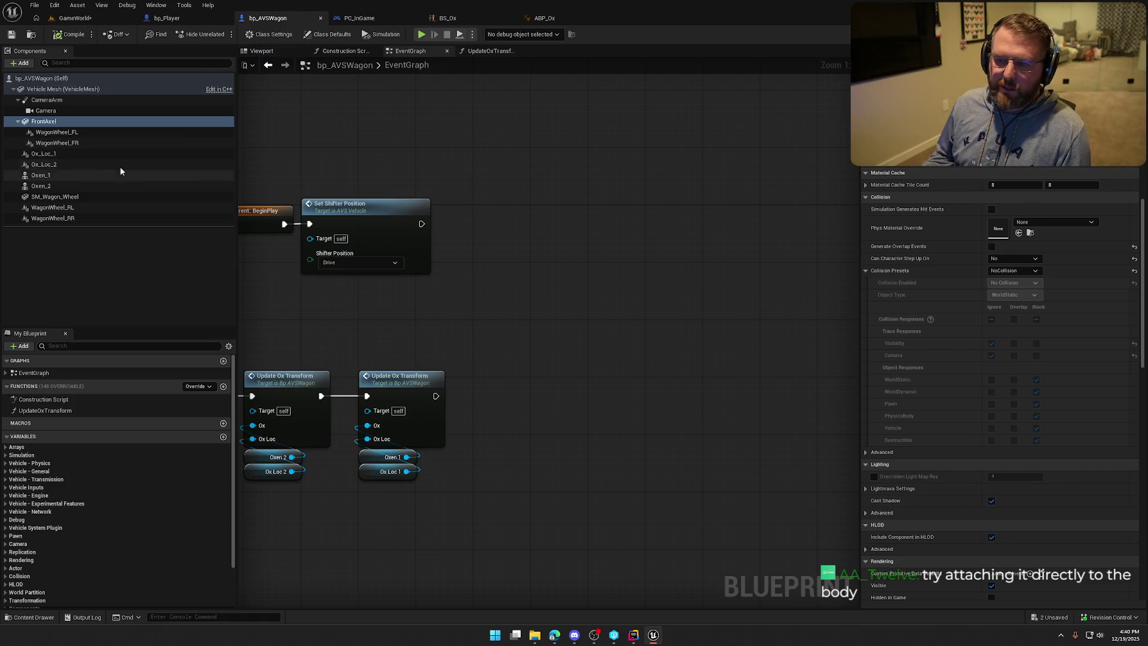
Step: Reparent WagonWheel_FL and WagonWheel_FR directly under Vehicle Mesh, then return to GameWorld
{"action": "left_click", "coordinate": [55, 132]}
{"action": "left_click", "coordinate": [55, 143], "text": "ctrl"}
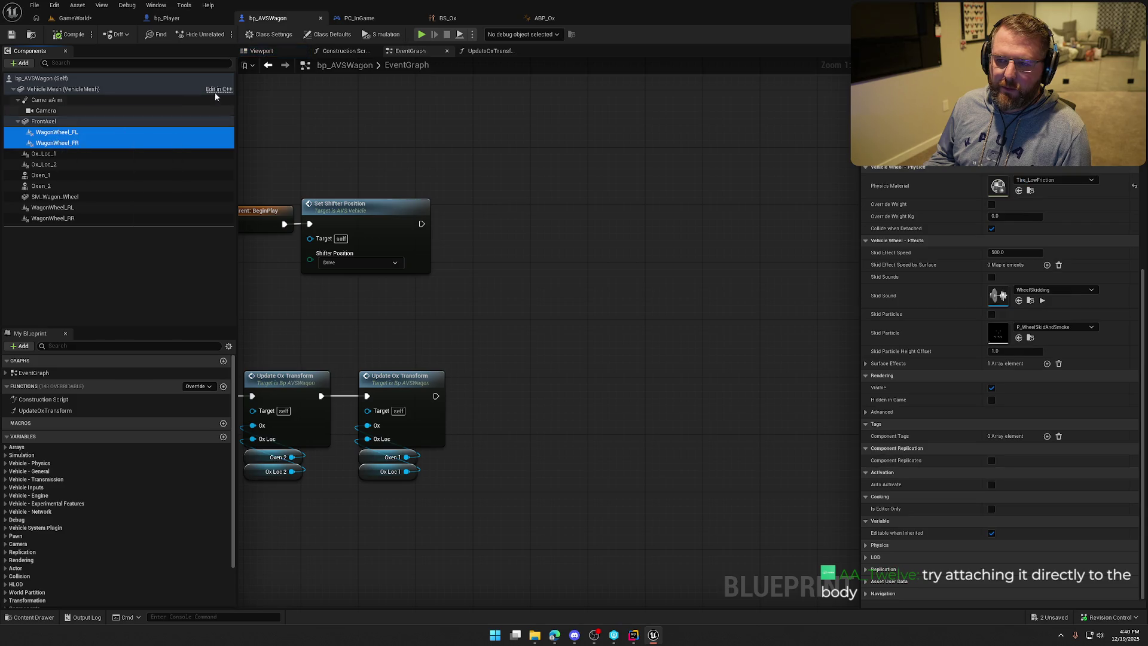
{"action": "left_click", "coordinate": [263, 51]}
{"action": "key", "text": "f"}
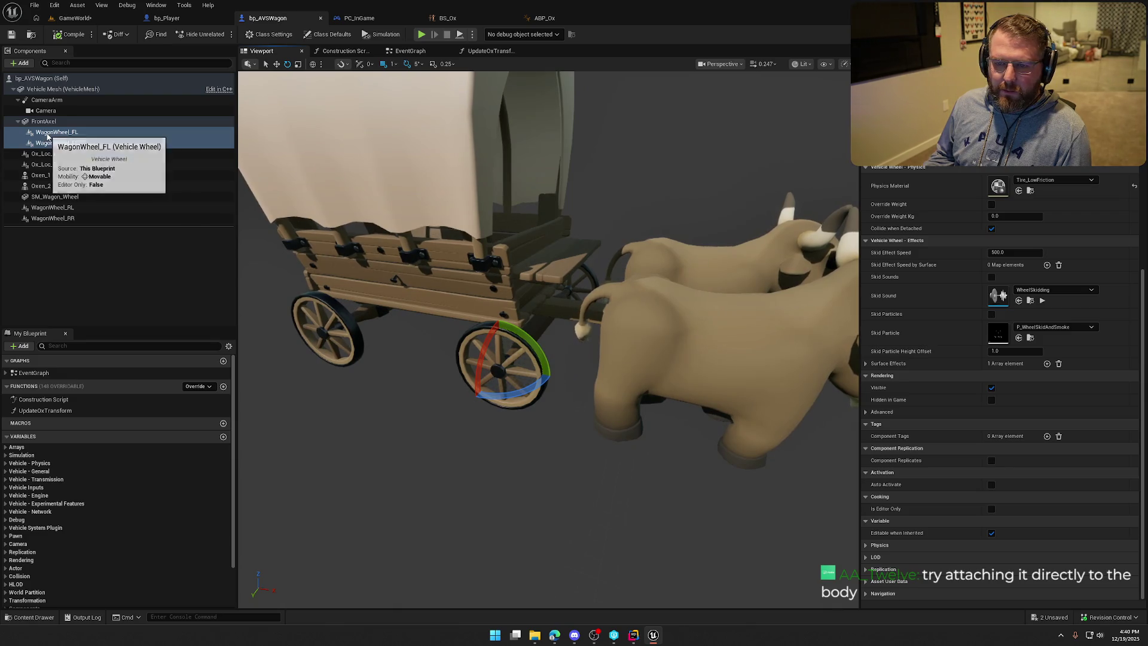
{"action": "left_click_drag", "start_coordinate": [54, 142], "coordinate": [52, 91]}
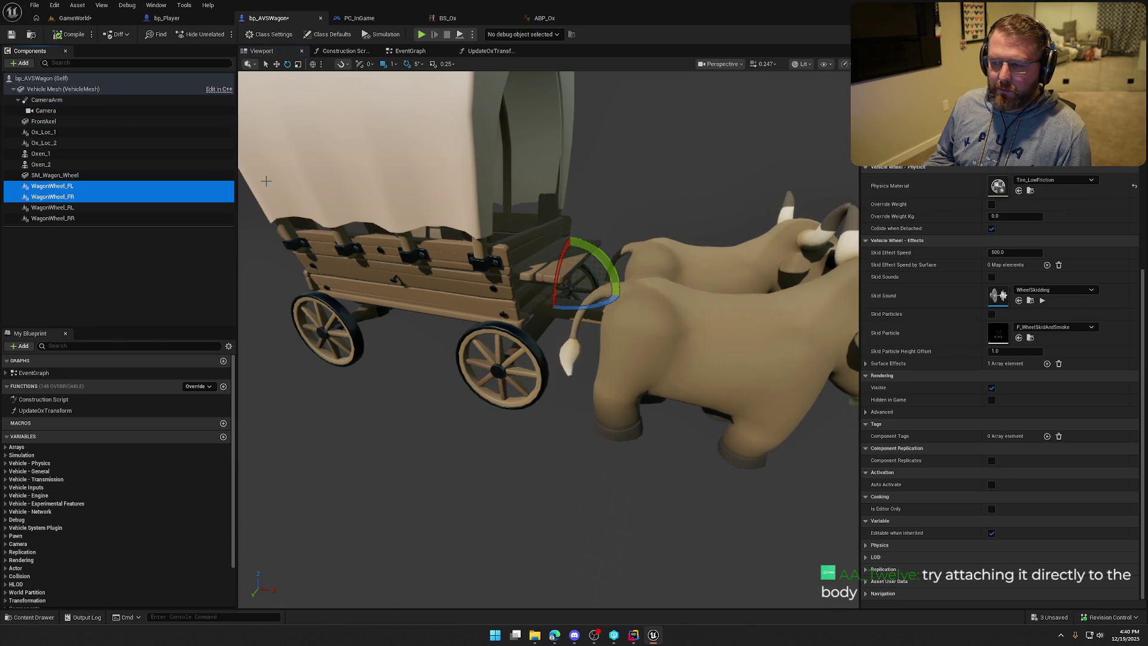
{"action": "left_click", "coordinate": [75, 18]}
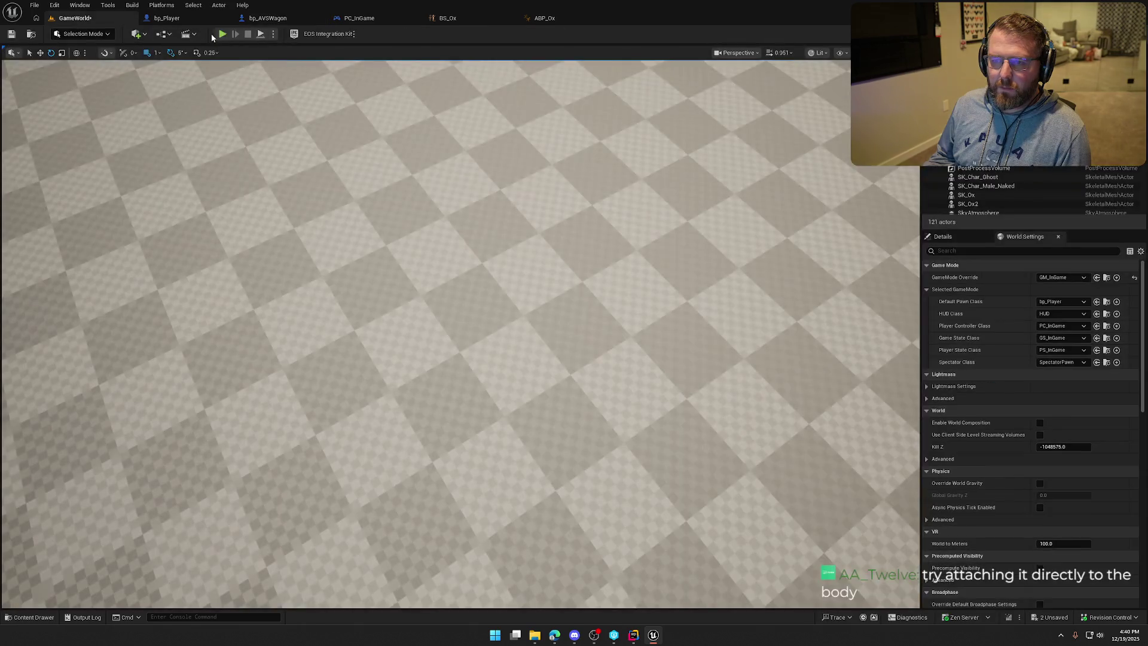
Step: Play-test with Alt+P, walking the player into the wagon until it tips over, then stop
{"action": "key", "text": "alt+p"}
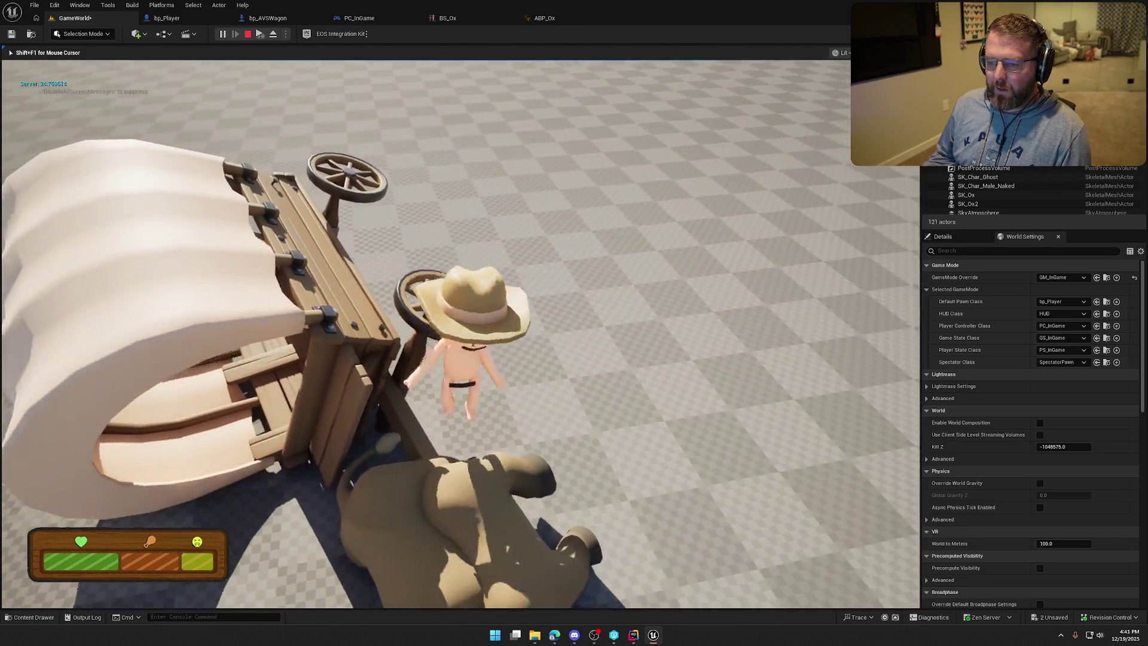
{"action": "key", "text": "w"}
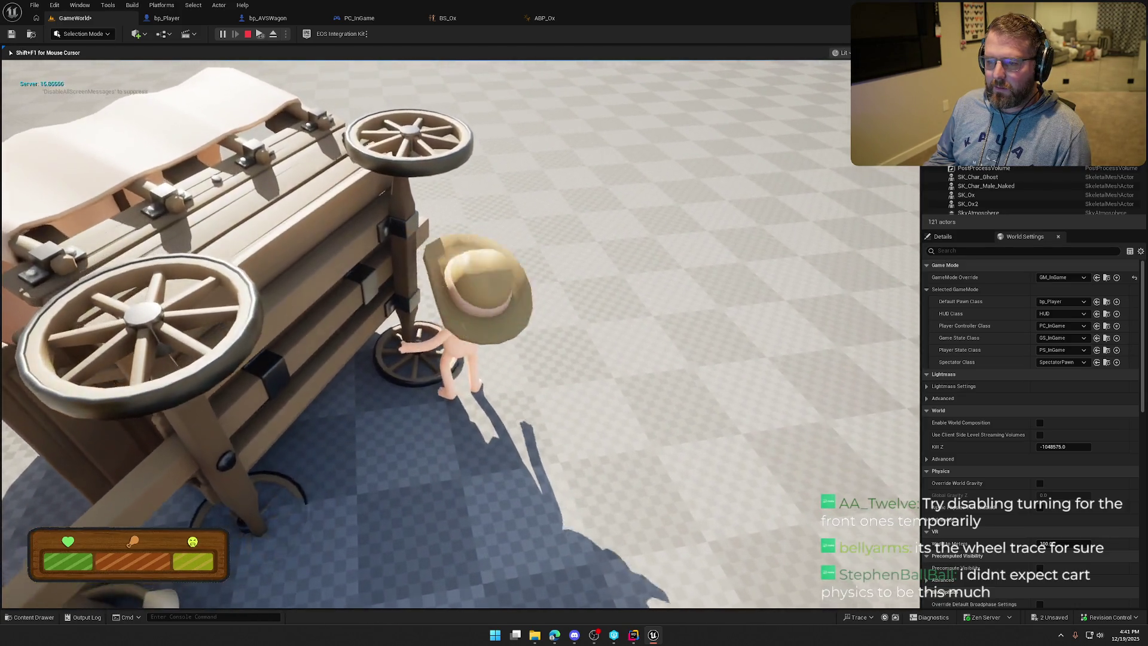
{"action": "key", "text": "Escape"}
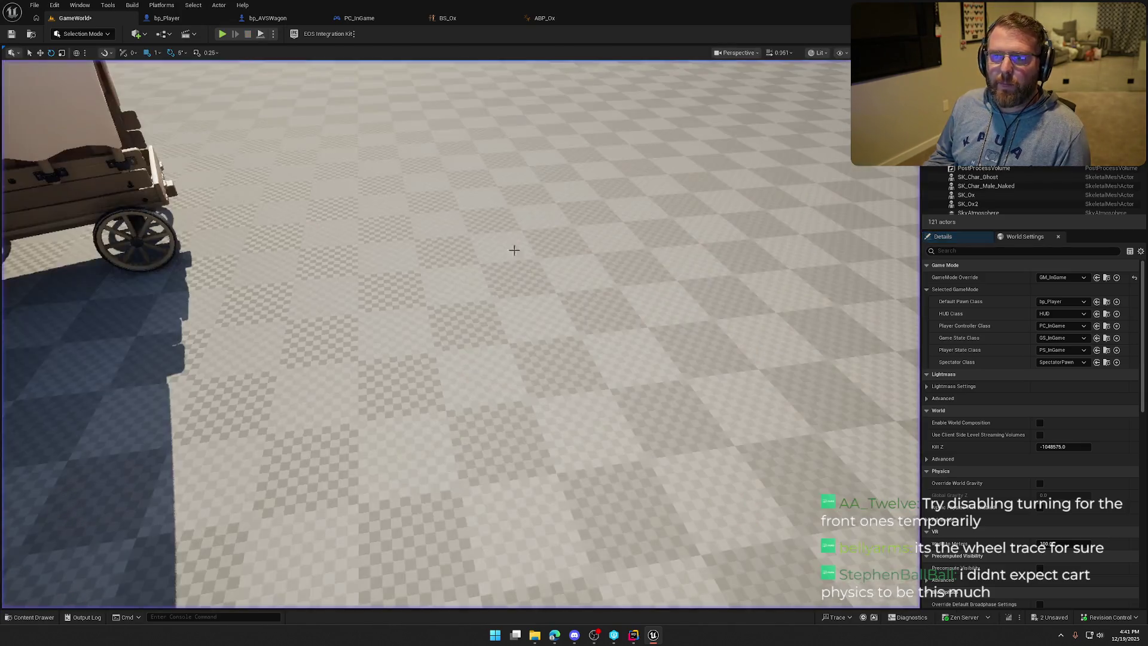
Step: Set the Collision Presets of bp_Player's Mesh to NoCollision
{"action": "left_click", "coordinate": [167, 18]}
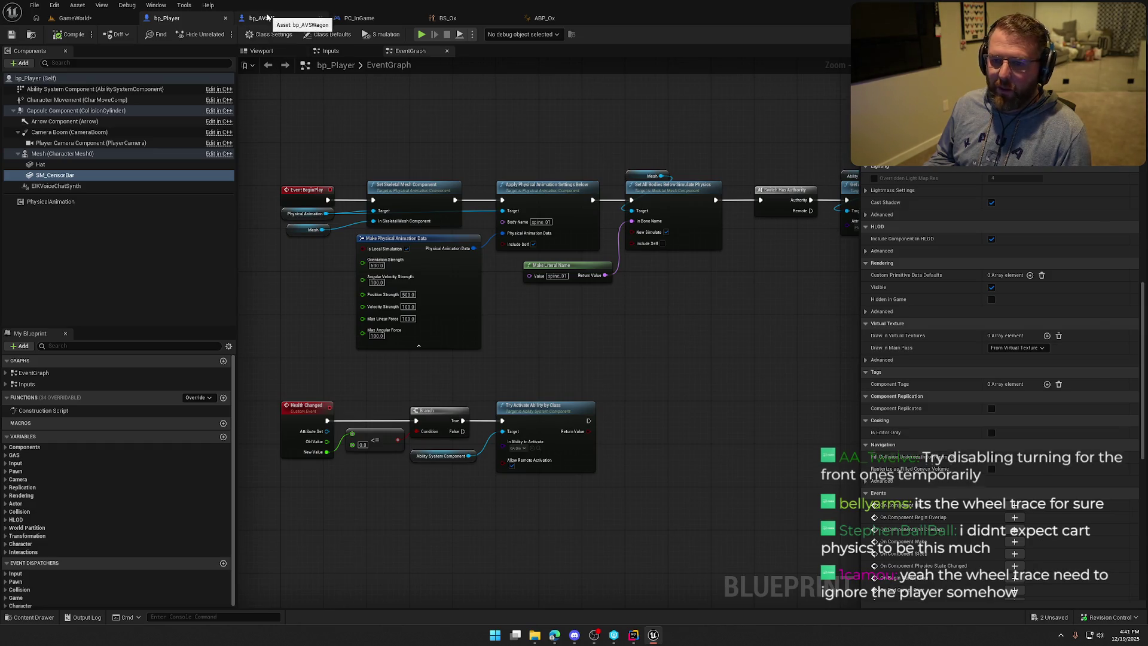
{"action": "left_click", "coordinate": [62, 154]}
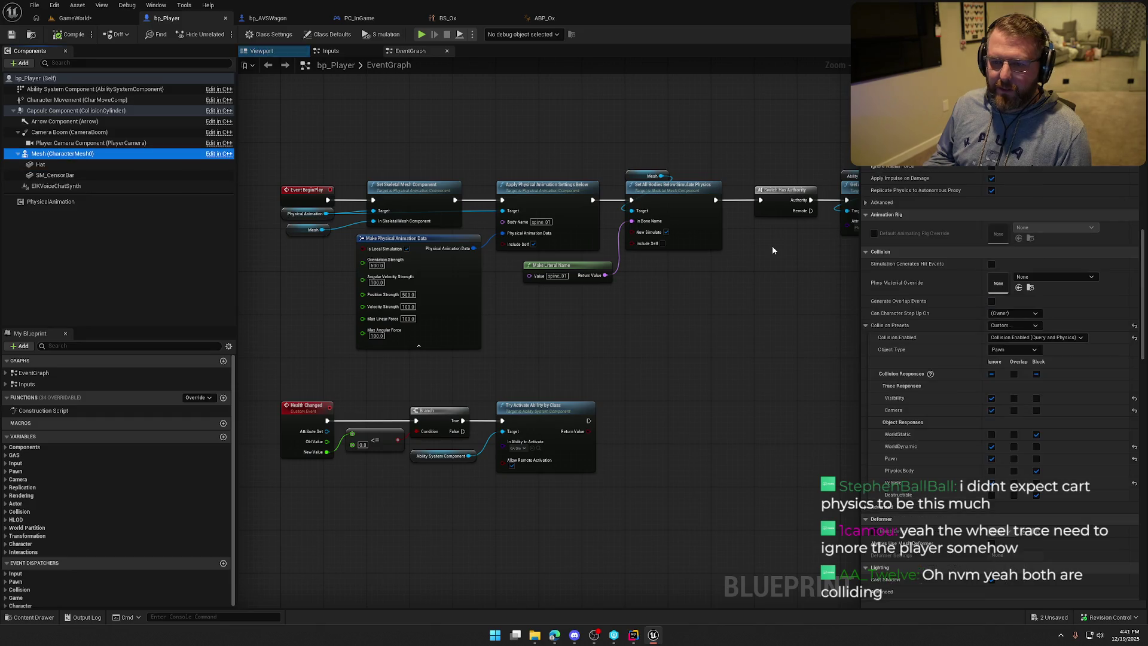
{"action": "left_click", "coordinate": [1026, 337]}
{"action": "left_click", "coordinate": [1012, 324]}
{"action": "left_click", "coordinate": [1012, 324]}
{"action": "left_click", "coordinate": [1010, 364]}
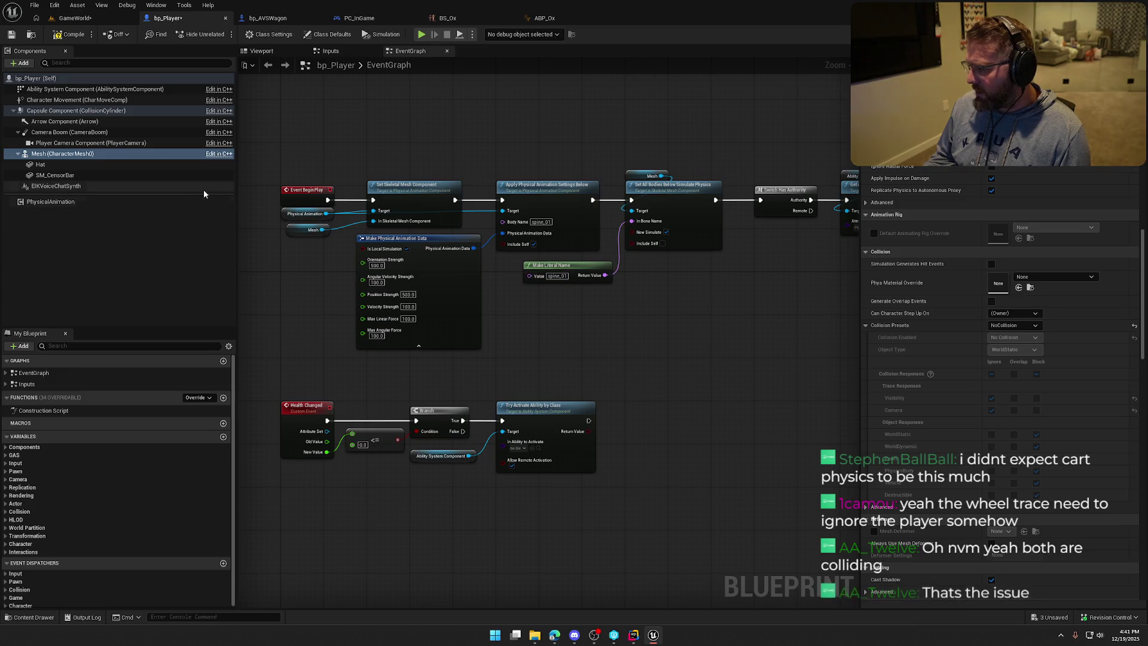
Step: Stop the running play test, close the message log, and return to bp_Player
{"action": "left_click", "coordinate": [79, 19]}
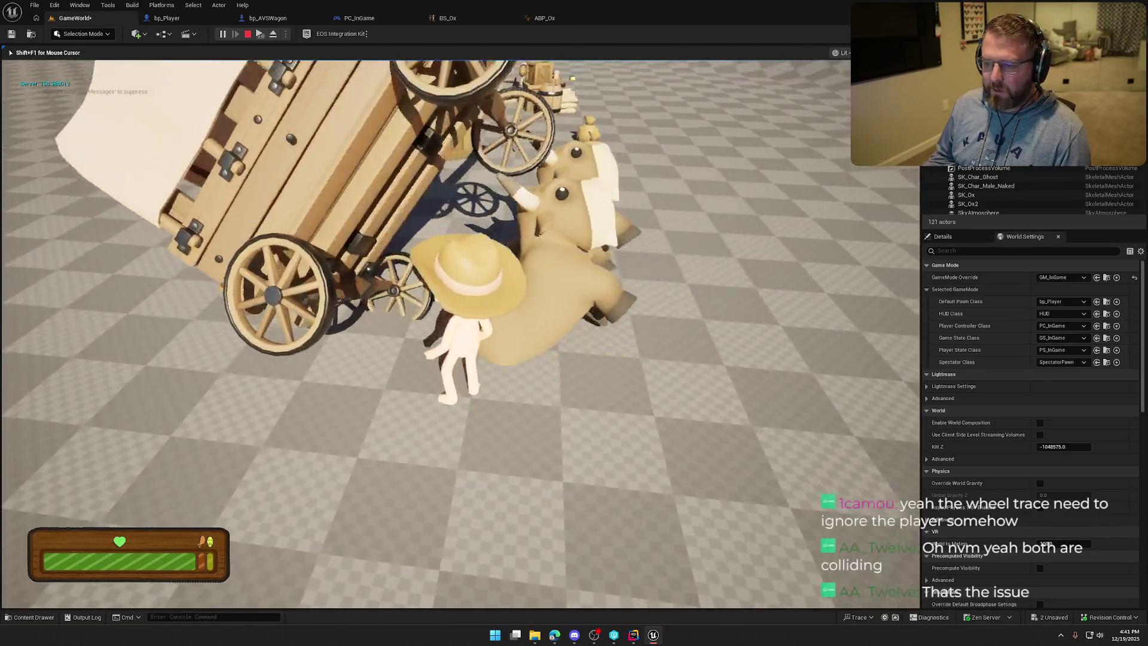
{"action": "key", "text": "Escape"}
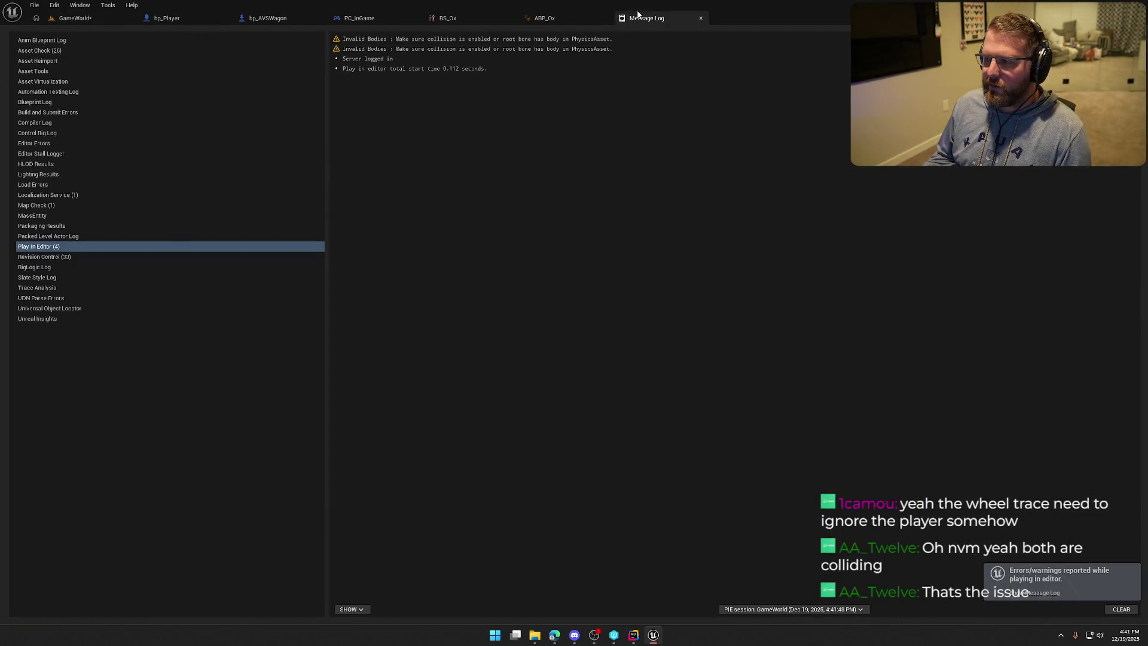
{"action": "left_click", "coordinate": [701, 18]}
{"action": "left_click", "coordinate": [166, 18]}
{"action": "left_click", "coordinate": [1014, 324]}
{"action": "left_click", "coordinate": [1014, 324]}
Step: Make the player's Capsule Component ignore WorldDynamic, then go back to the running level
{"action": "left_click", "coordinate": [51, 111]}
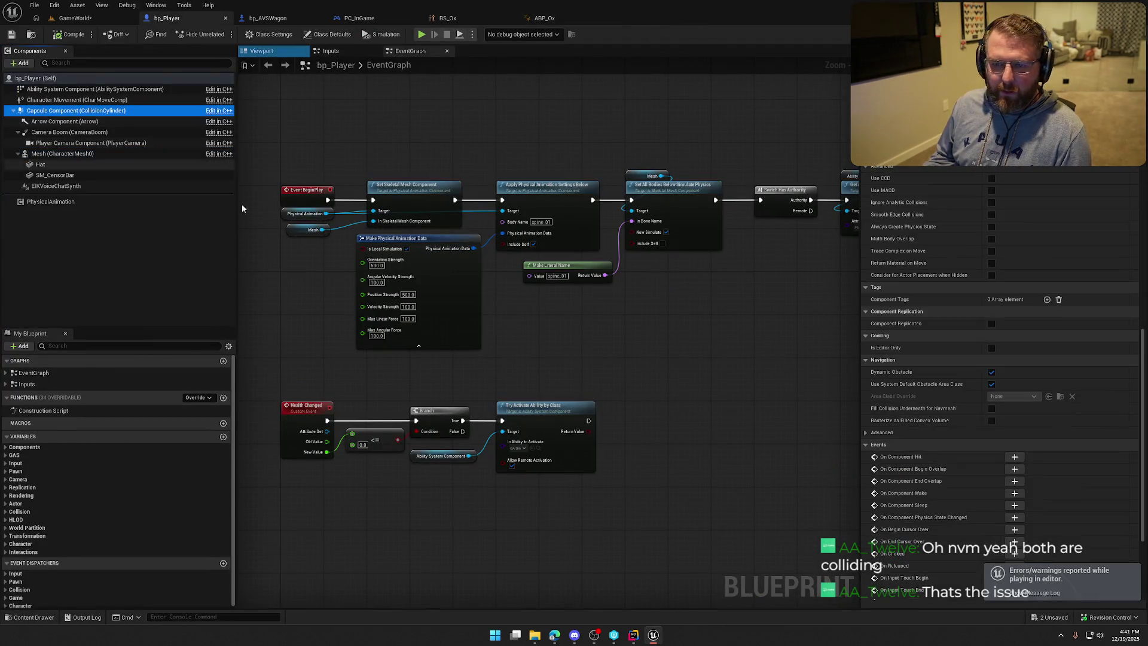
{"action": "scroll", "coordinate": [1026, 407], "scroll_direction": "up", "scroll_amount": 5}
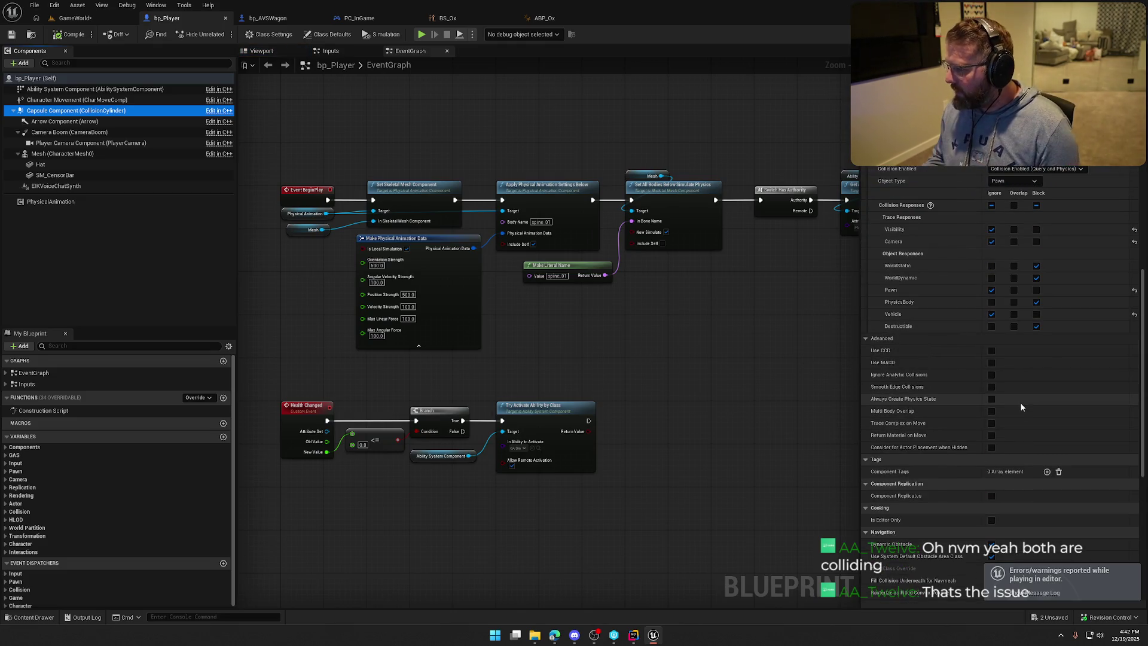
{"action": "left_click", "coordinate": [991, 278]}
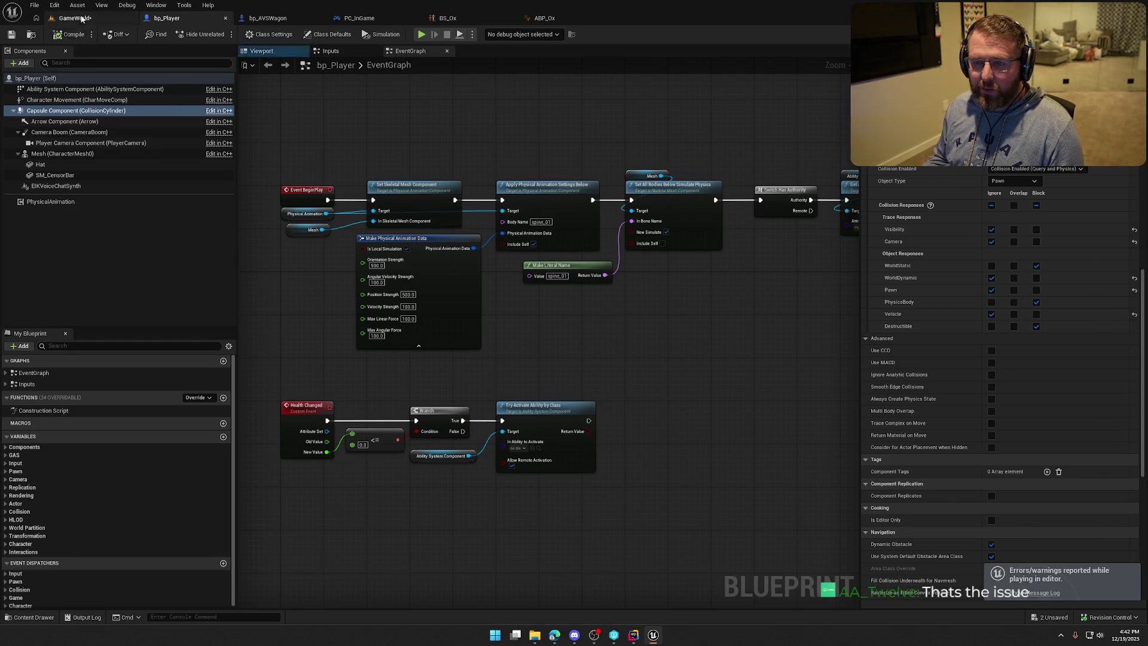
{"action": "left_click", "coordinate": [81, 19]}
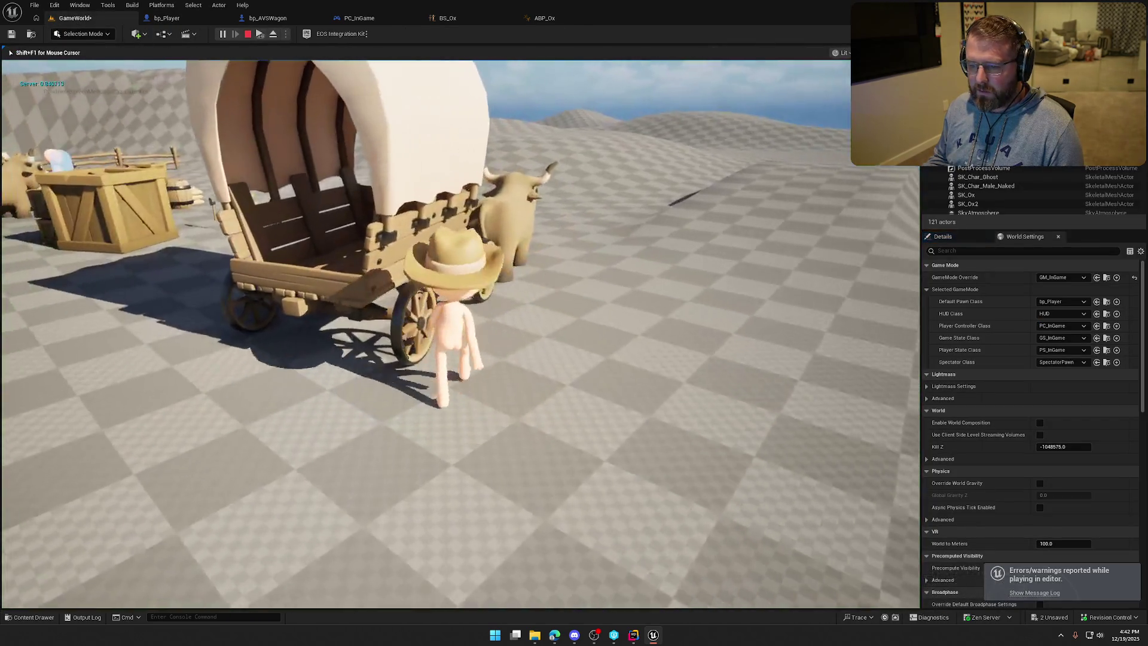
Step: Walk the player to the oxen and push against a wagon wheel, then stop the play test
{"action": "key", "text": "w"}
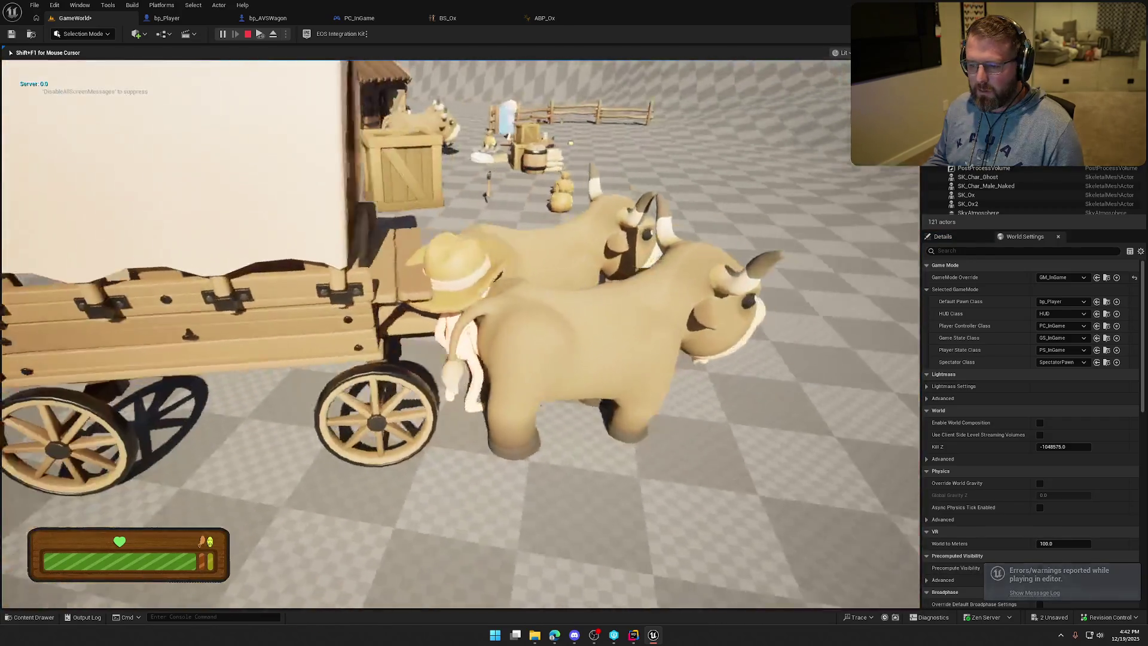
{"action": "key", "text": "s"}
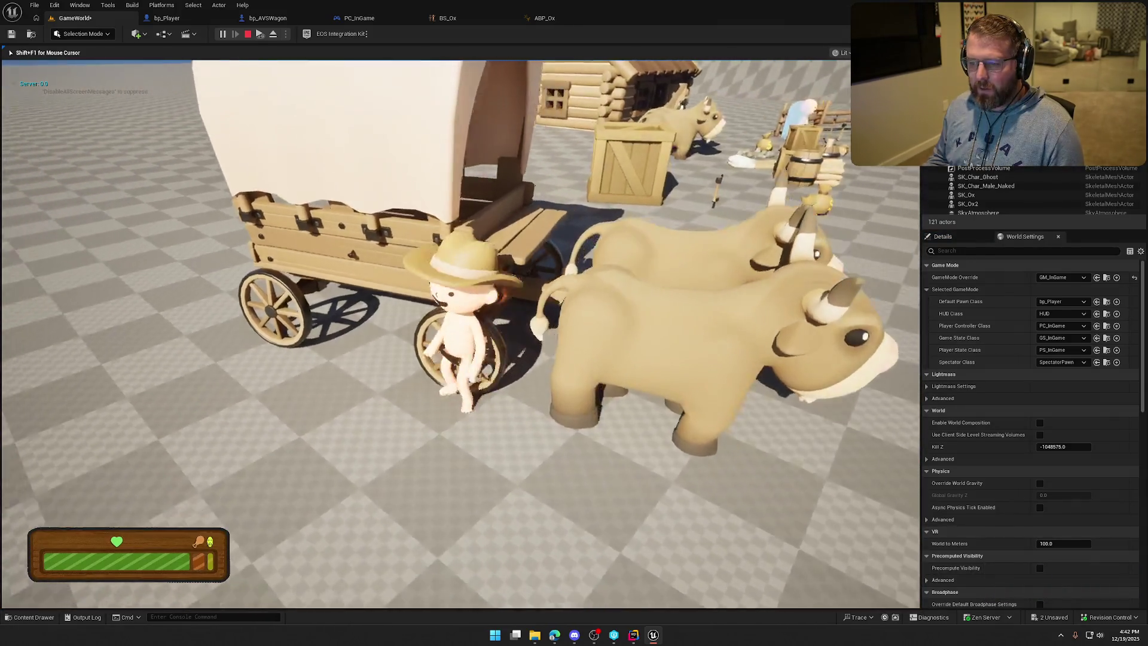
{"action": "key", "text": "w"}
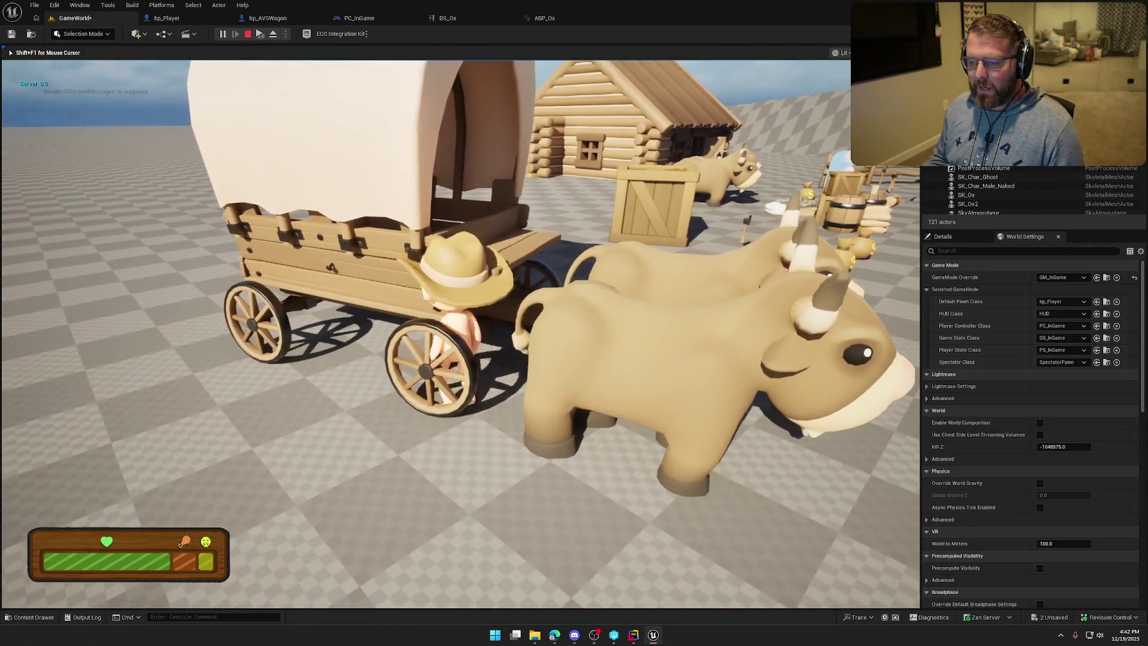
{"action": "key", "text": "a"}
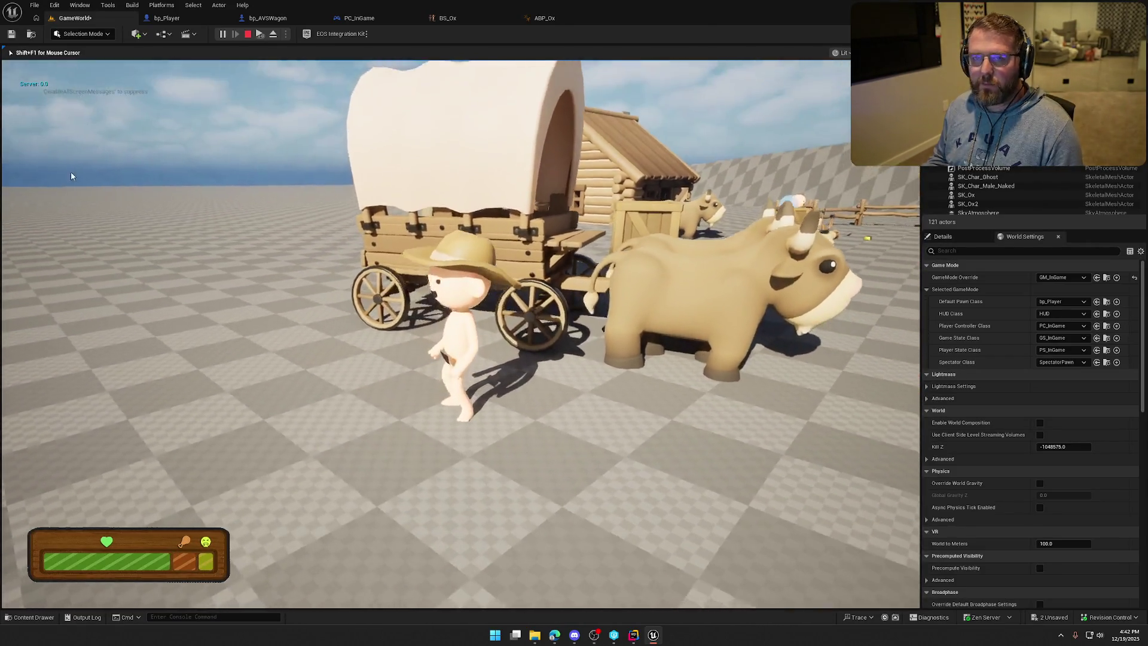
{"action": "key", "text": "Escape"}
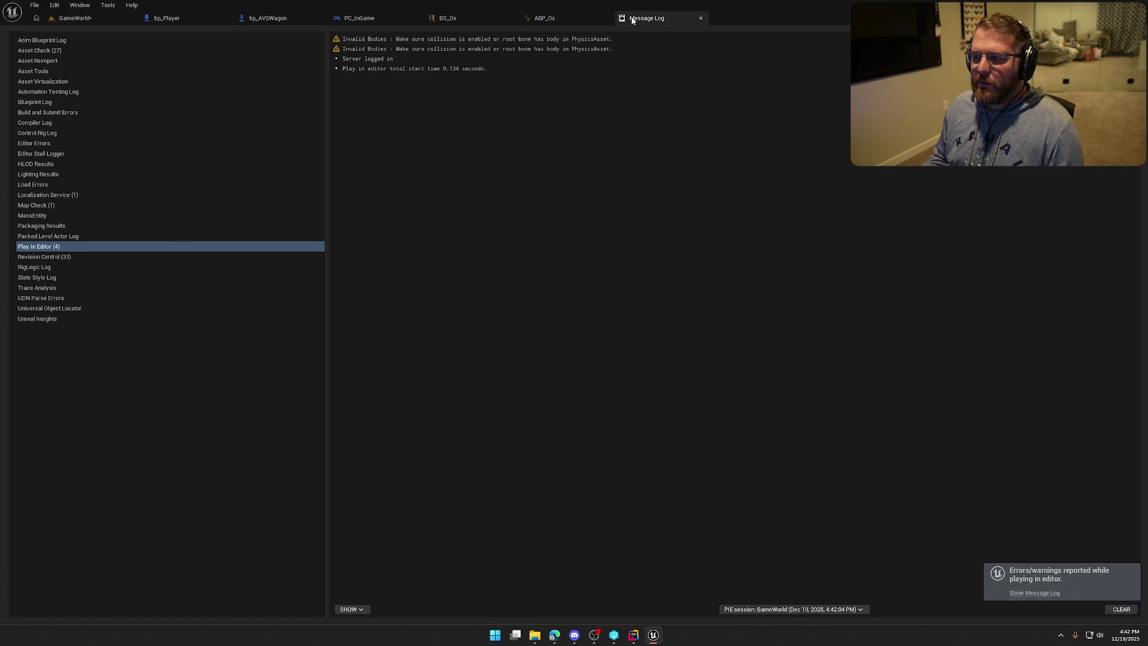
Step: Close the message log and delete the Print String and Vector Length nodes in ABP_Ox
{"action": "middle_click", "coordinate": [632, 21]}
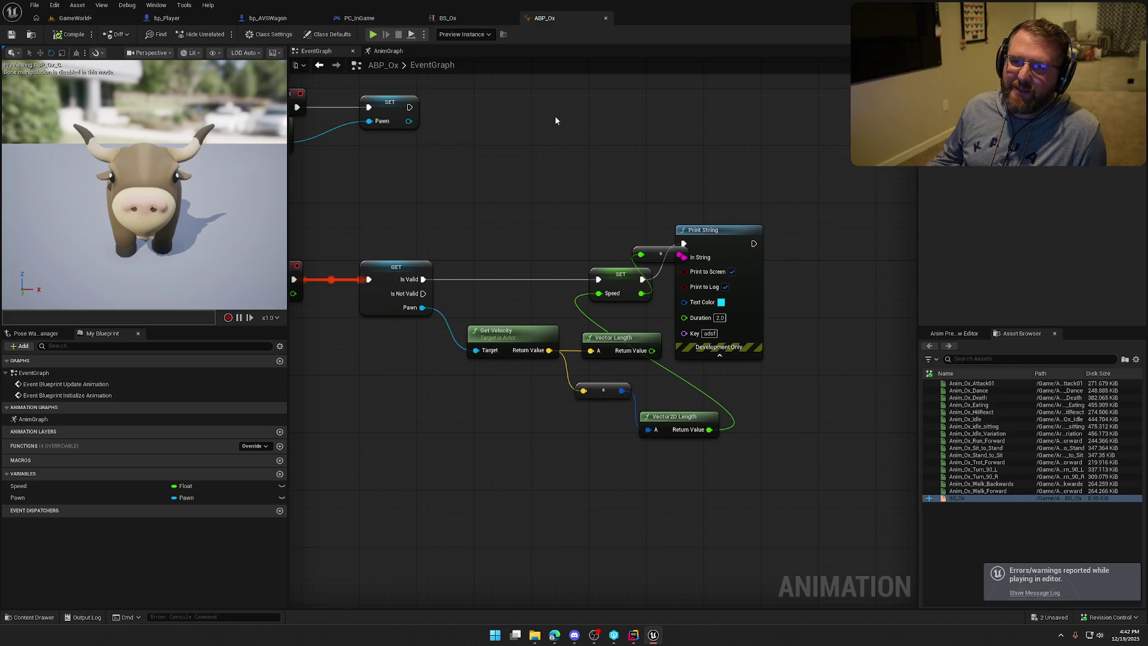
{"action": "mouse_move", "coordinate": [479, 118]}
{"action": "left_mouse_down"}
{"action": "mouse_move", "coordinate": [571, 136]}
{"action": "mouse_move", "coordinate": [484, 124]}
{"action": "left_mouse_up"}
{"action": "mouse_move", "coordinate": [616, 174]}
{"action": "left_mouse_down"}
{"action": "mouse_move", "coordinate": [692, 282]}
{"action": "mouse_move", "coordinate": [713, 273]}
{"action": "left_mouse_up"}
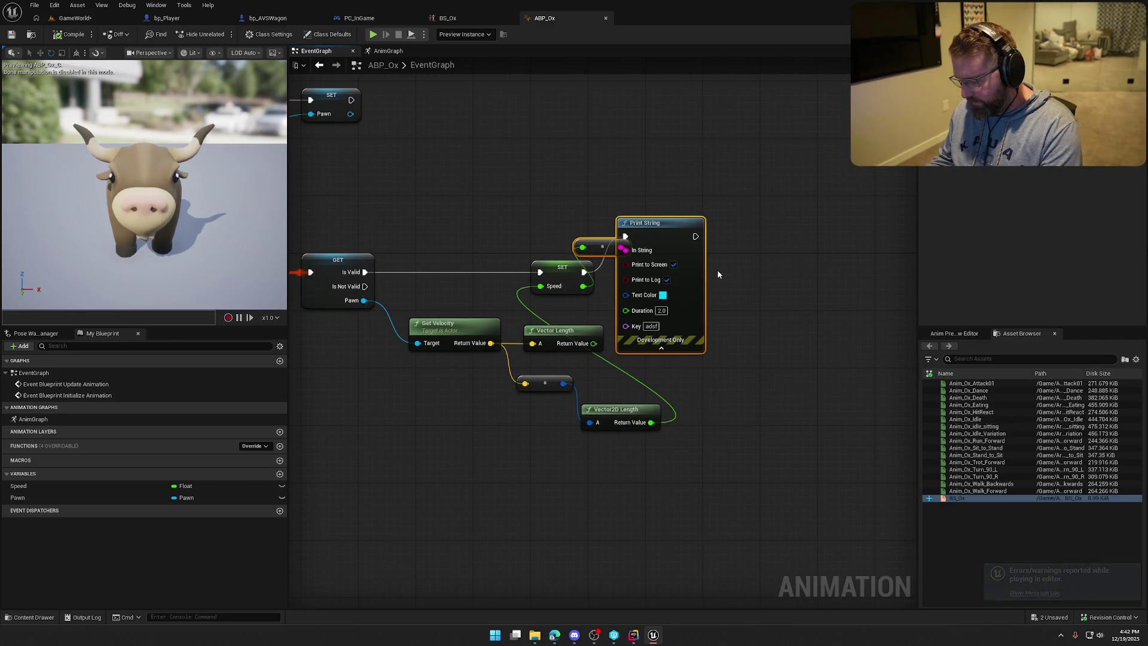
{"action": "key", "text": "Delete"}
{"action": "left_click", "coordinate": [610, 330]}
{"action": "key", "text": "Delete"}
Step: Move the Vector2D Length and conversion nodes up beside Set Speed, then go to BS_Ox
{"action": "mouse_move", "coordinate": [628, 415]}
{"action": "left_mouse_down"}
{"action": "mouse_move", "coordinate": [565, 326]}
{"action": "mouse_move", "coordinate": [575, 321]}
{"action": "left_mouse_up"}
{"action": "left_click_drag", "start_coordinate": [546, 384], "coordinate": [559, 351]}
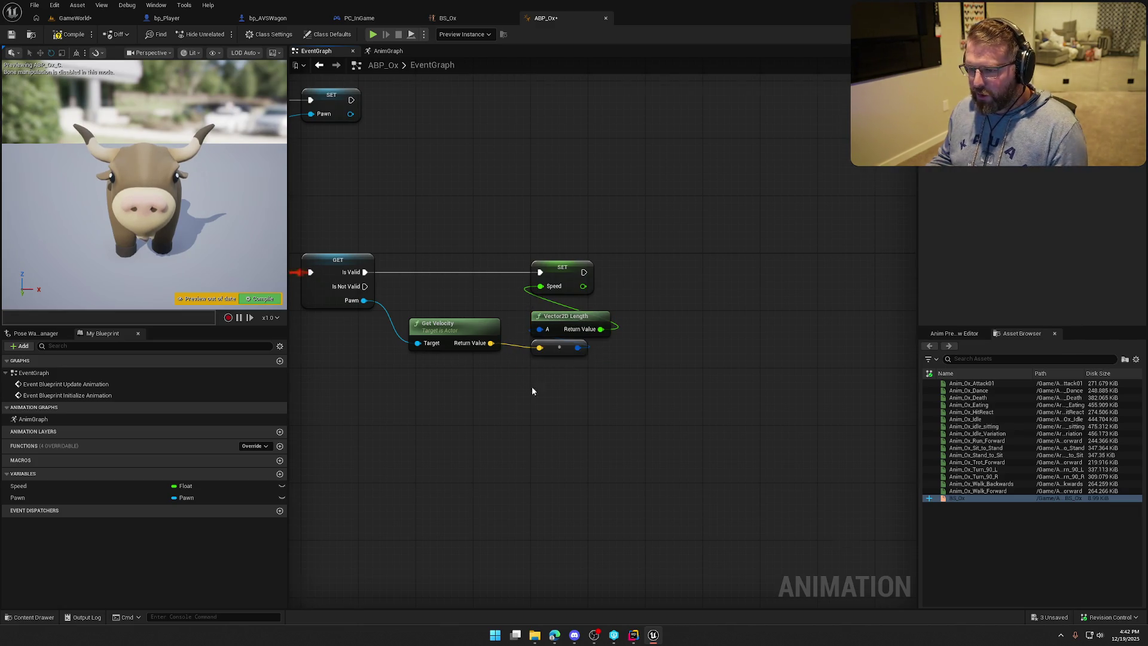
{"action": "left_click_drag", "start_coordinate": [518, 384], "coordinate": [586, 383]}
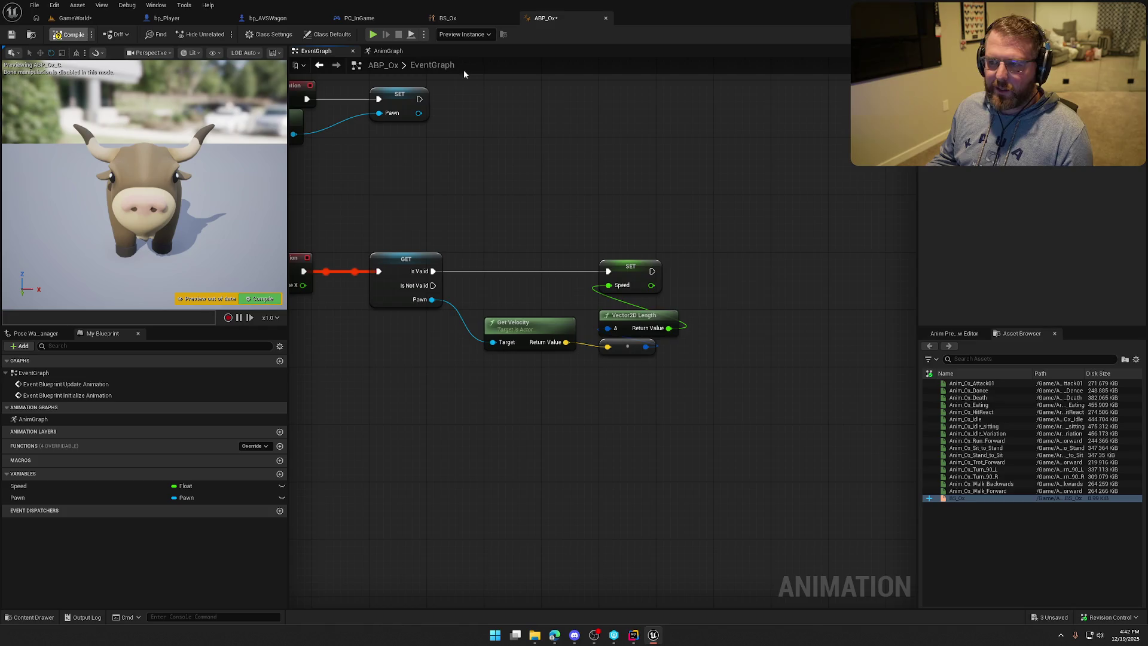
{"action": "left_click", "coordinate": [481, 17]}
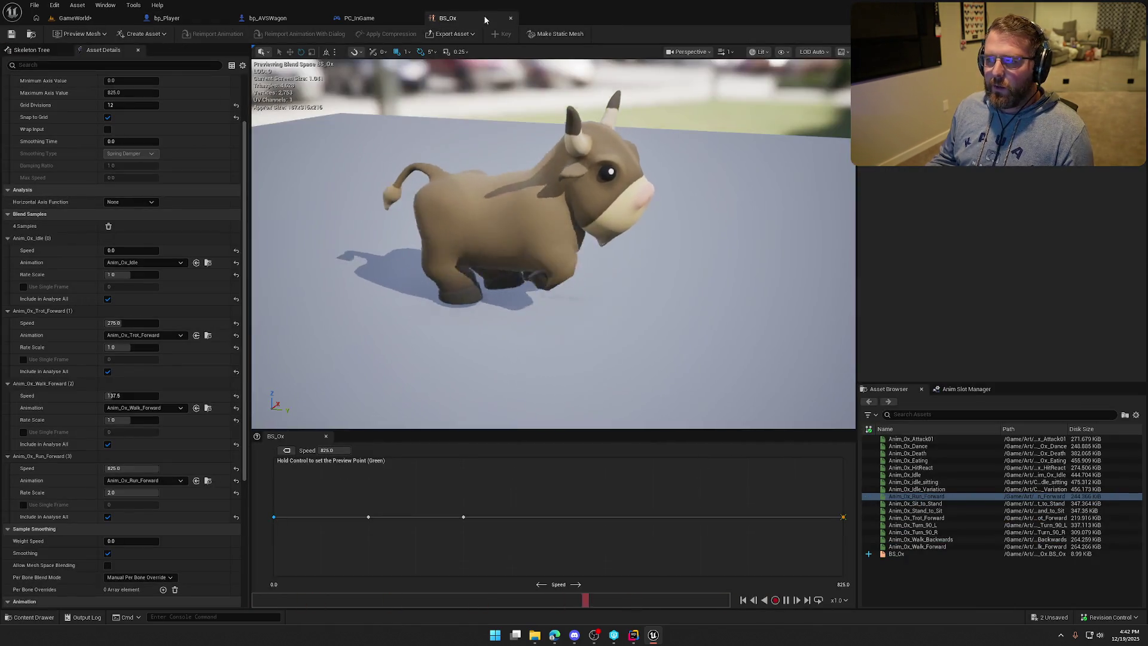
Step: Close BS_Ox and make bp_Player's capsule block WorldDynamic objects
{"action": "middle_click", "coordinate": [486, 16]}
{"action": "left_click", "coordinate": [167, 18]}
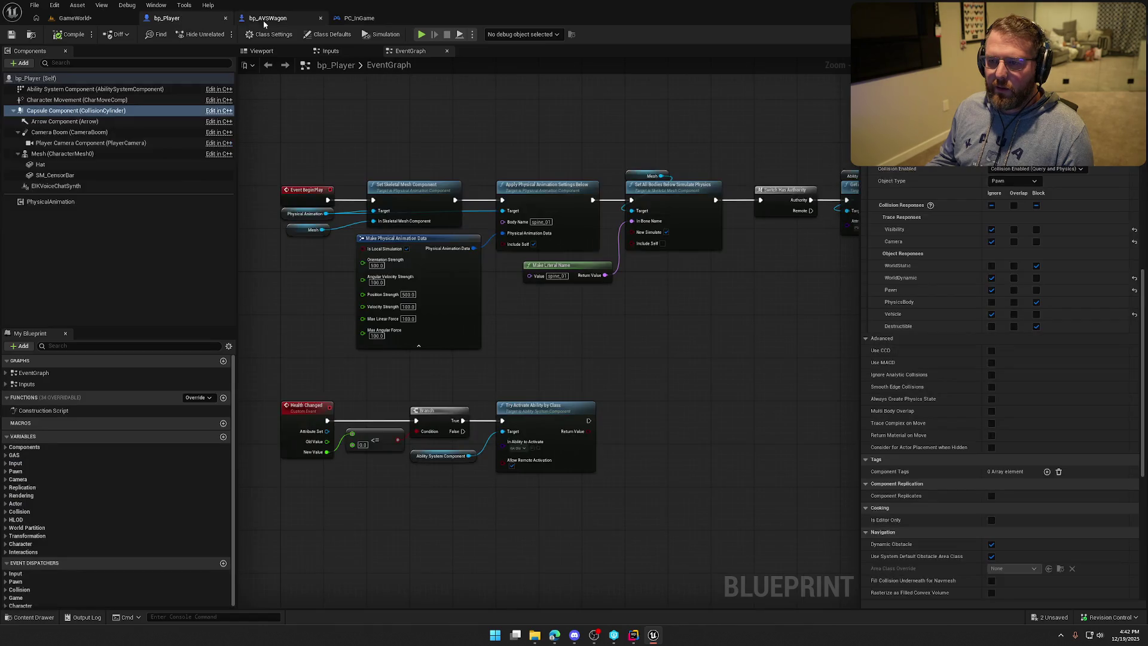
{"action": "left_click", "coordinate": [1037, 278]}
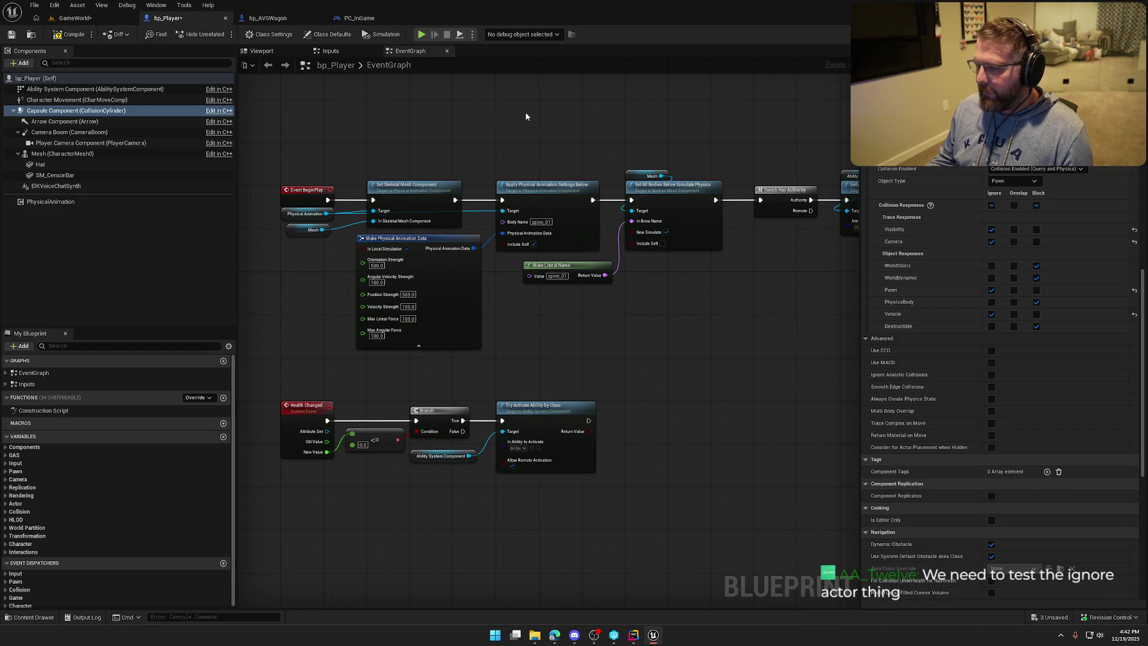
Step: Select all four WagonWheel components in bp_AVSWagon and review their trace channel options
{"action": "left_click", "coordinate": [268, 18]}
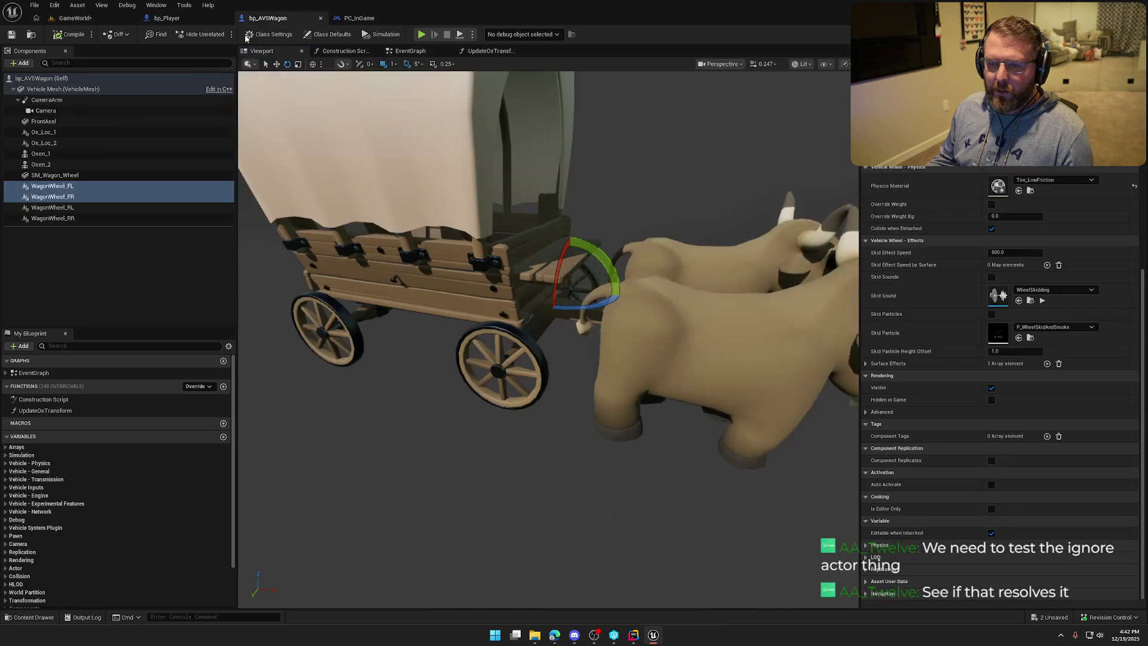
{"action": "left_click", "coordinate": [67, 218], "text": "shift"}
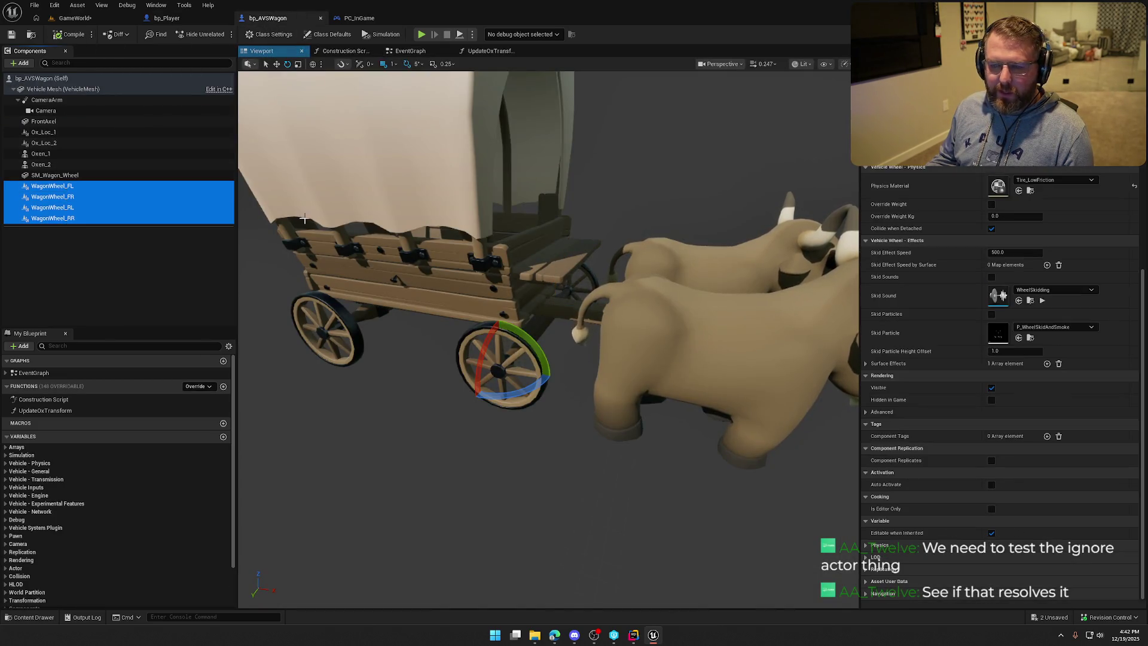
{"action": "scroll", "coordinate": [922, 341], "scroll_direction": "up", "scroll_amount": 6}
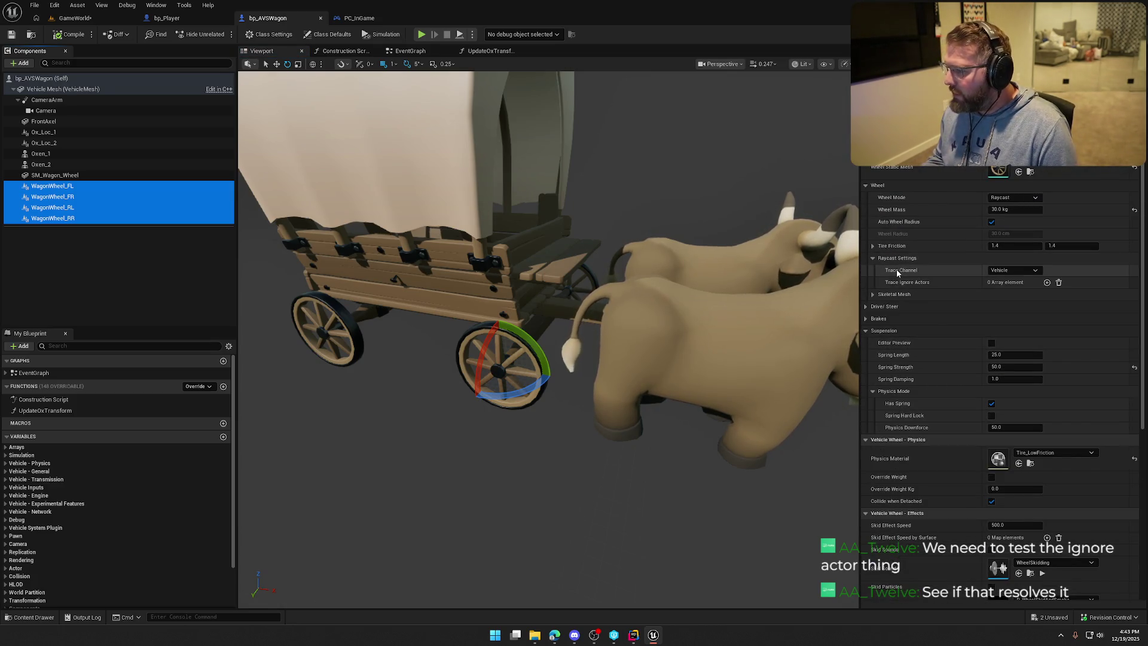
{"action": "left_click", "coordinate": [1019, 271]}
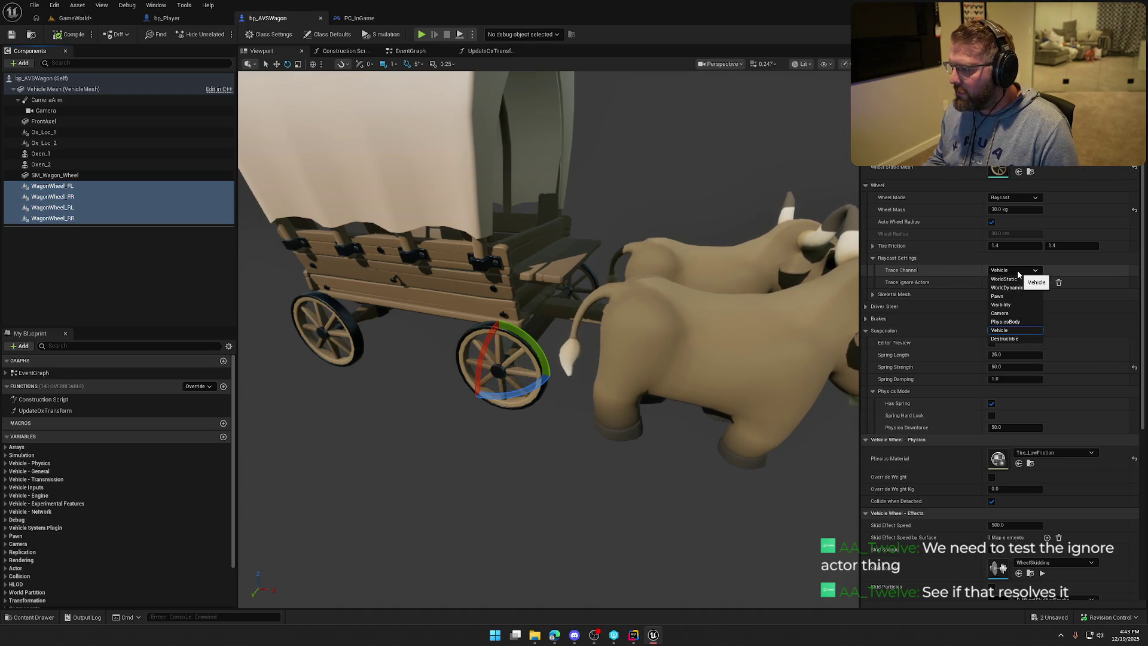
{"action": "left_click", "coordinate": [1018, 274]}
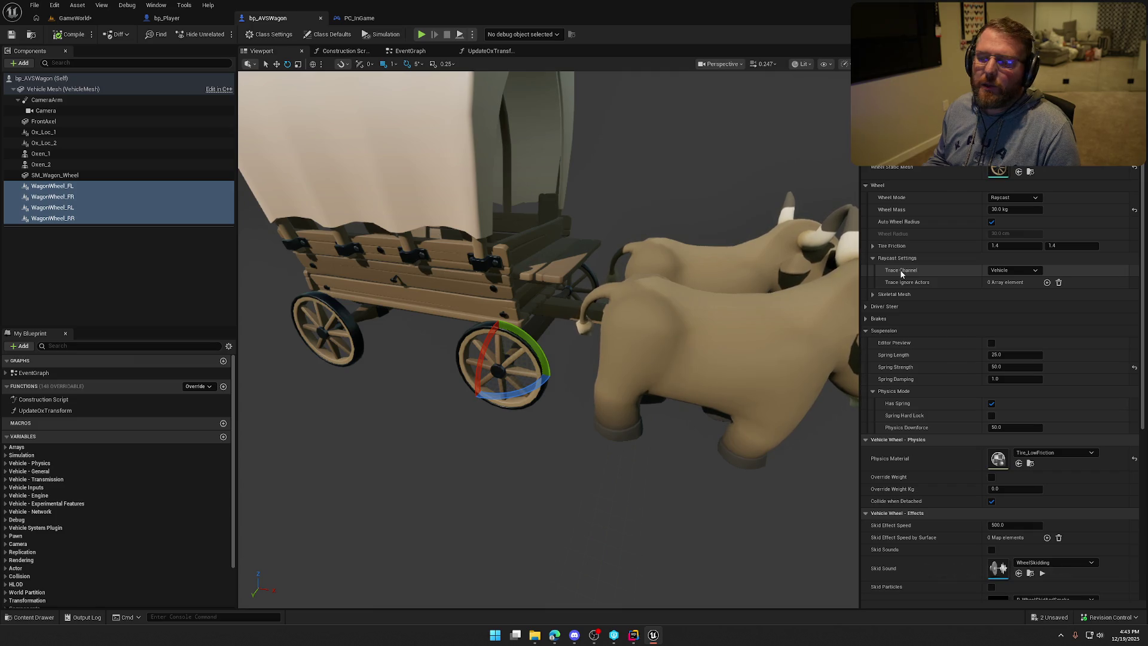
{"action": "left_click", "coordinate": [410, 51]}
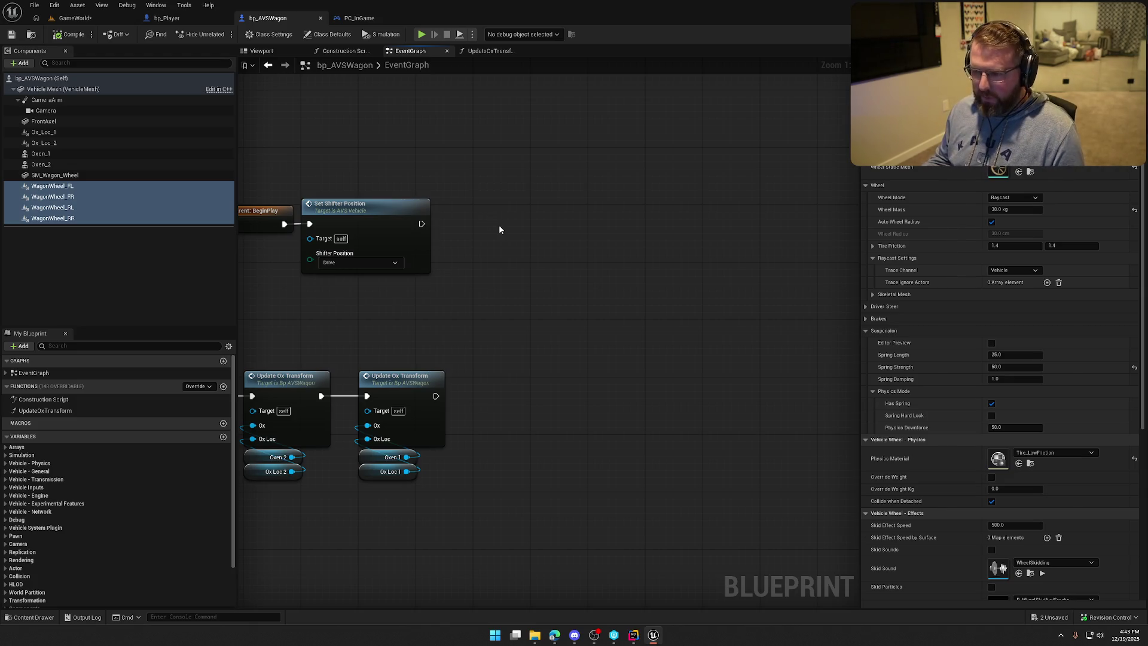
{"action": "left_click", "coordinate": [269, 52]}
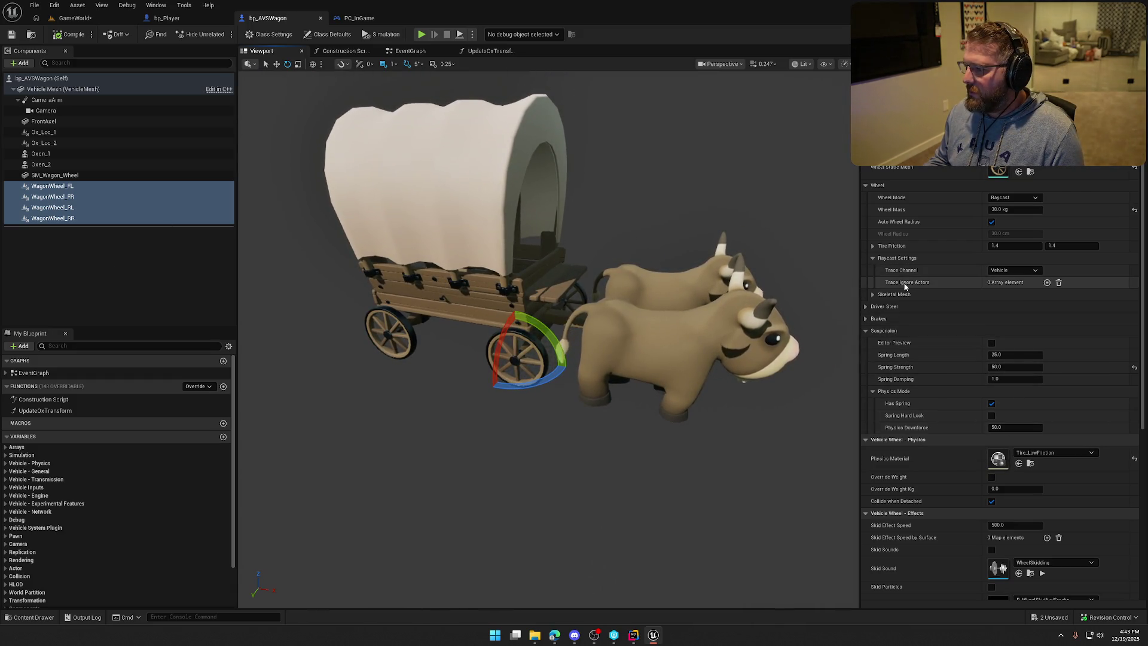
Step: Try adding a Trace Ignore Actors entry to the wheels, then remove it unfilled
{"action": "left_click", "coordinate": [873, 294]}
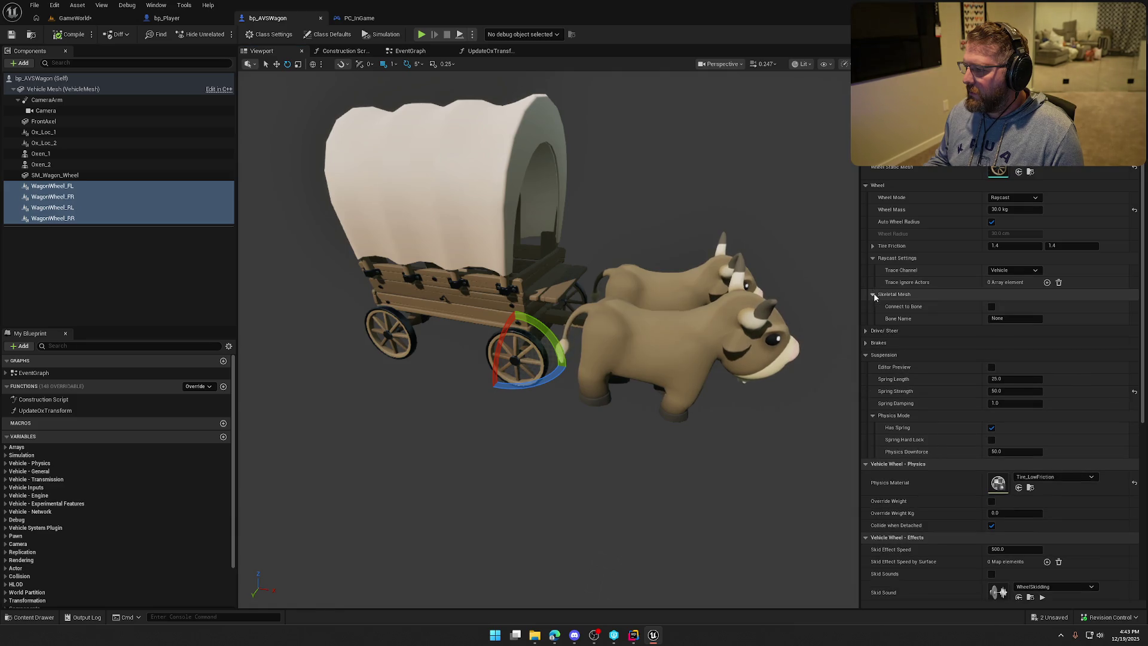
{"action": "left_click", "coordinate": [873, 294]}
{"action": "left_click", "coordinate": [1047, 282]}
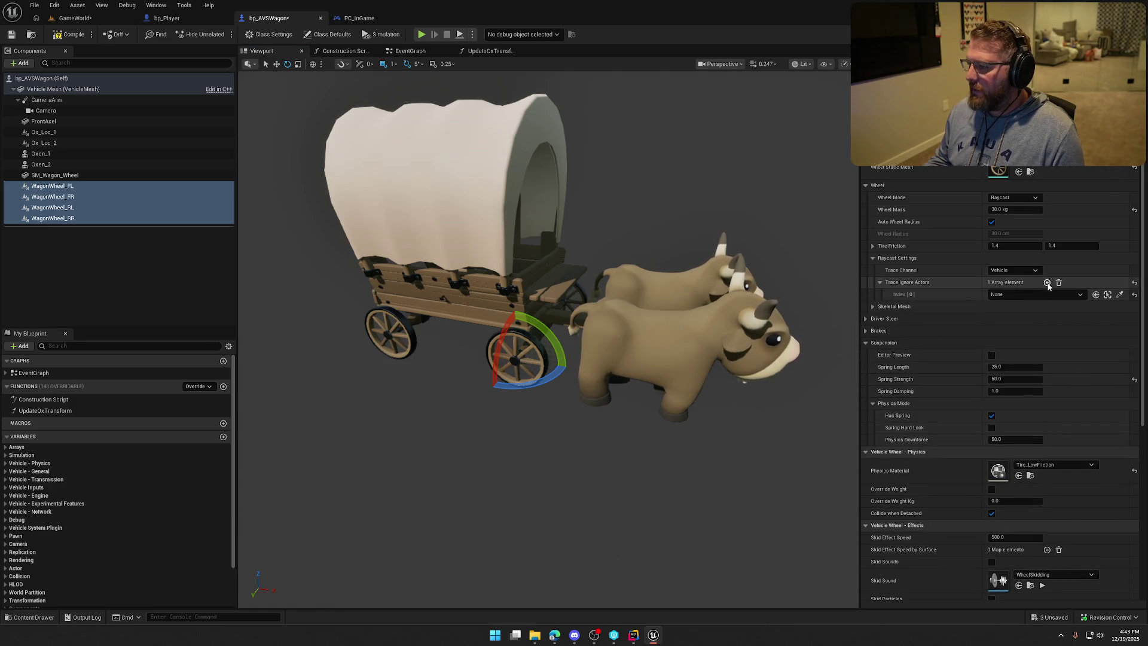
{"action": "left_click", "coordinate": [1025, 296]}
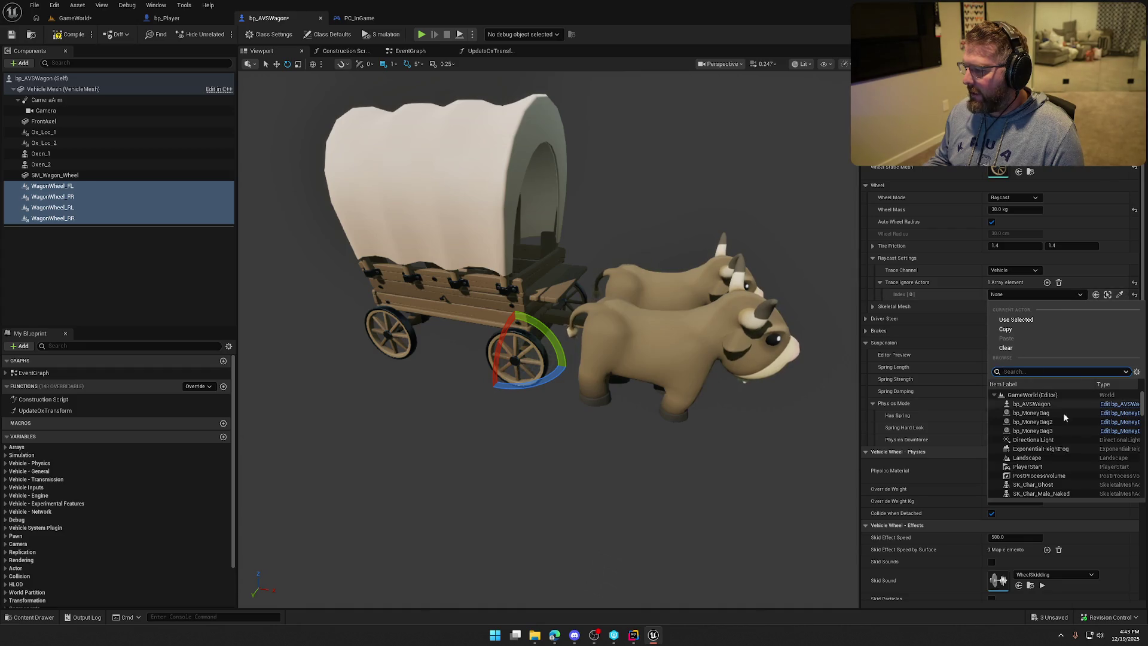
{"action": "scroll", "coordinate": [1082, 440], "scroll_direction": "down", "scroll_amount": 2}
{"action": "scroll", "coordinate": [1081, 436], "scroll_direction": "down", "scroll_amount": 2}
{"action": "mouse_move", "coordinate": [1142, 413]}
{"action": "left_mouse_down"}
{"action": "mouse_move", "coordinate": [1143, 501]}
{"action": "mouse_move", "coordinate": [1141, 394]}
{"action": "left_mouse_up"}
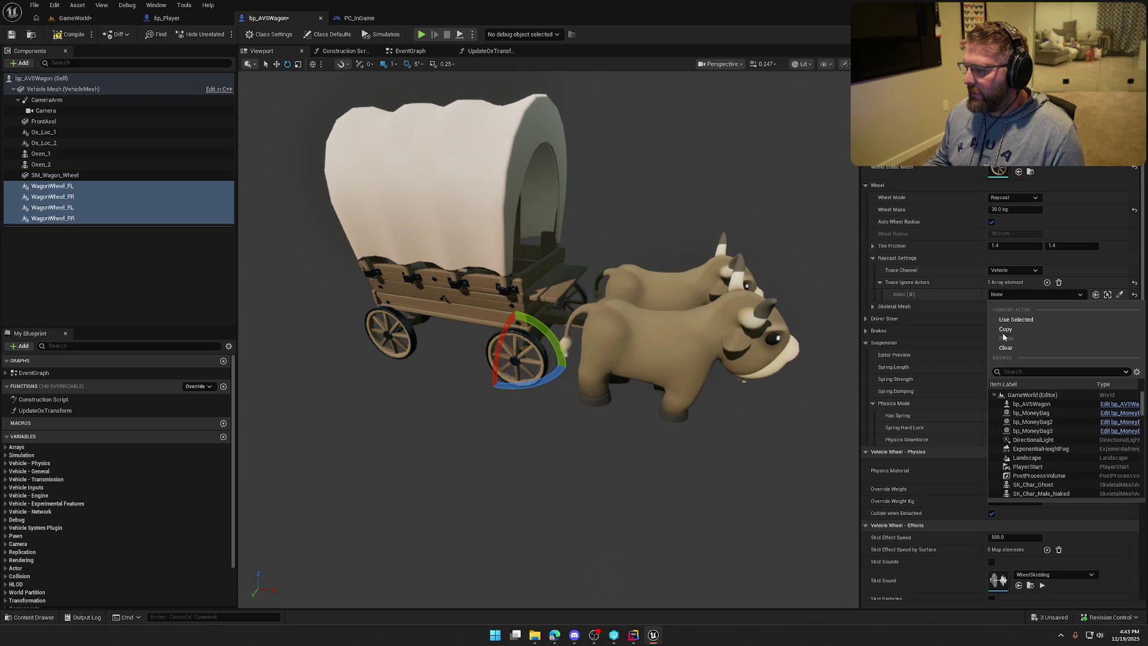
{"action": "left_click", "coordinate": [937, 293]}
{"action": "left_click", "coordinate": [1058, 282]}
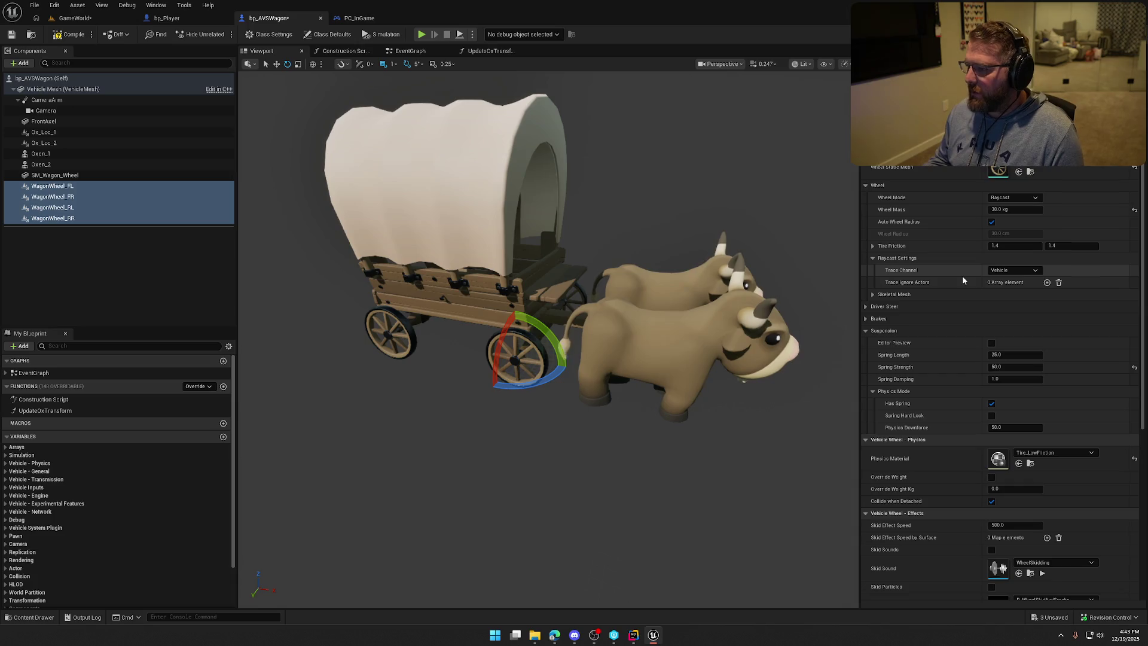
Step: Set the four wheels' raycast Trace Channel to Pawn and compile bp_AVSWagon
{"action": "scroll", "coordinate": [953, 275], "scroll_direction": "up", "scroll_amount": 1}
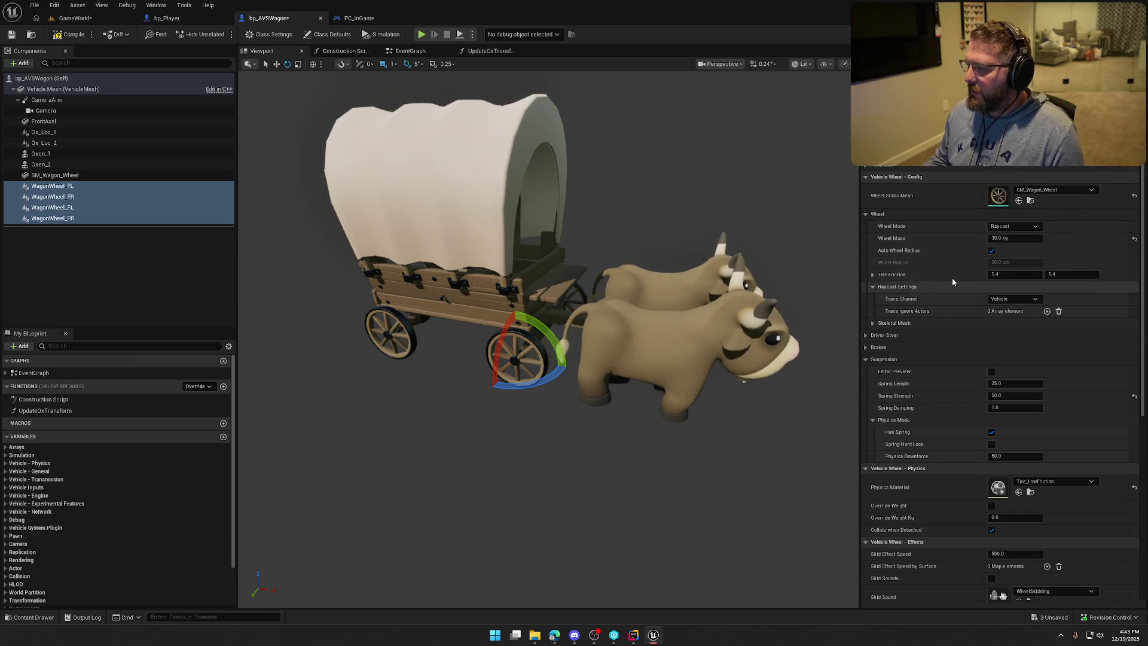
{"action": "scroll", "coordinate": [956, 312], "scroll_direction": "down", "scroll_amount": 1}
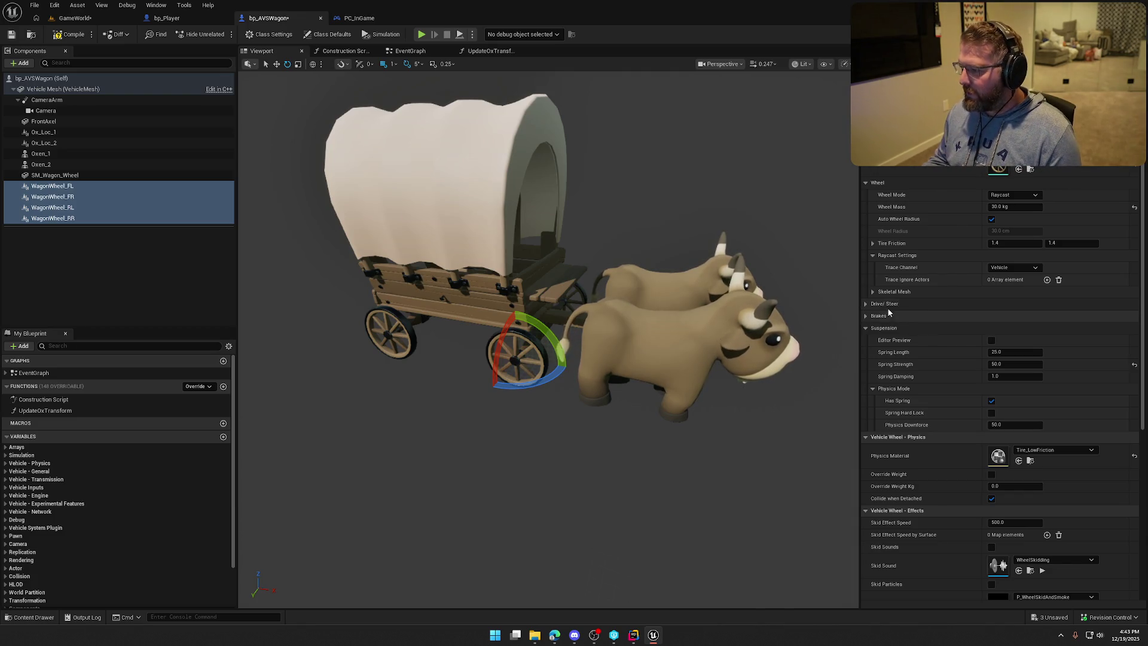
{"action": "left_click", "coordinate": [1001, 269]}
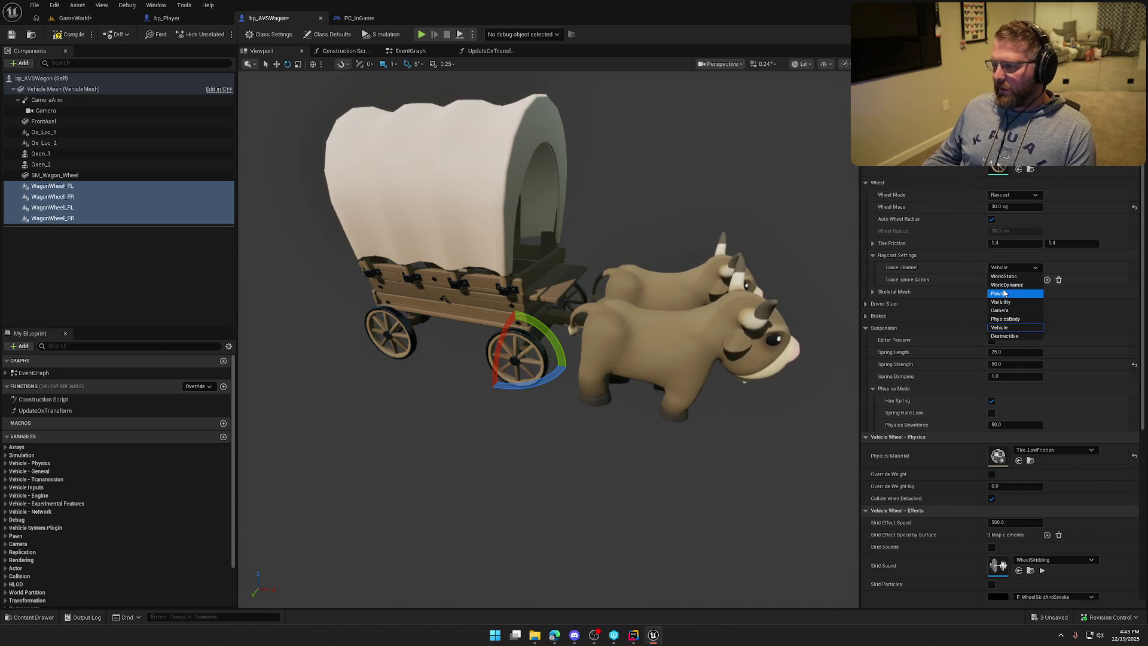
{"action": "left_click", "coordinate": [997, 293]}
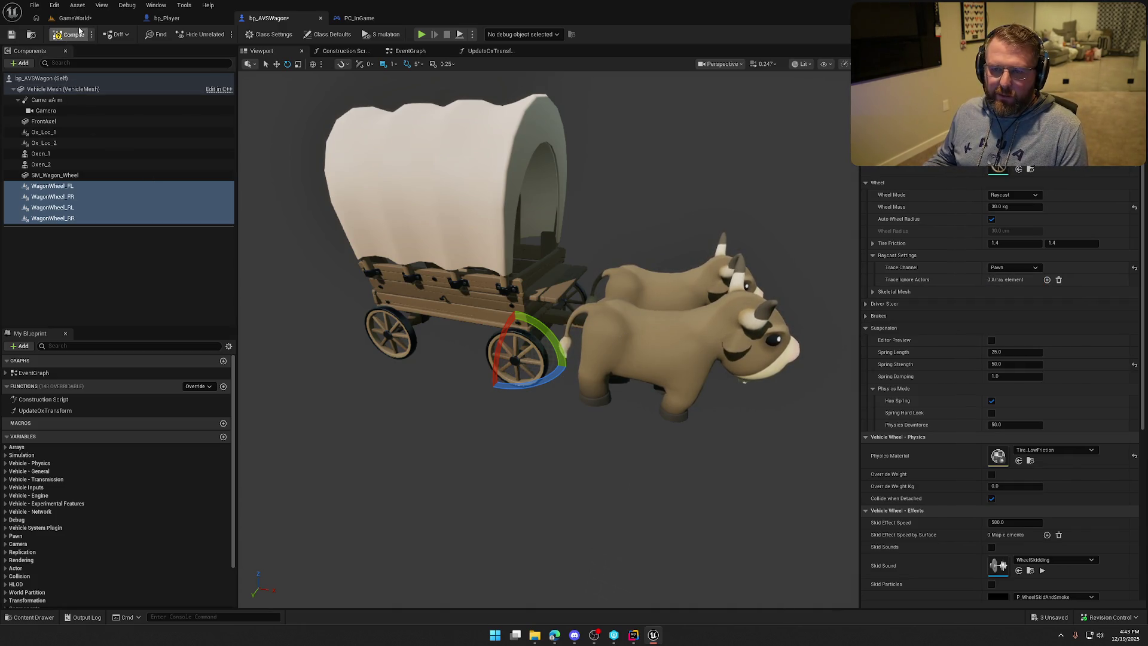
{"action": "left_click", "coordinate": [75, 18]}
Step: Play-test walking the player up to and past the wagon, then stop and reopen bp_Player
{"action": "left_click", "coordinate": [222, 34]}
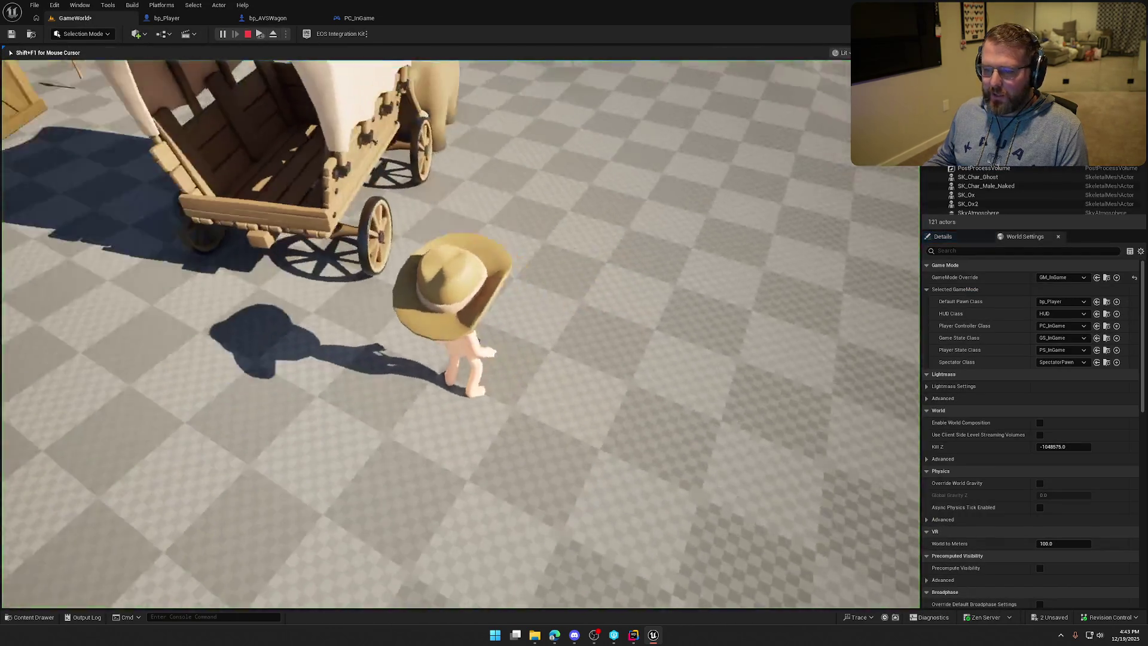
{"action": "key", "text": "w"}
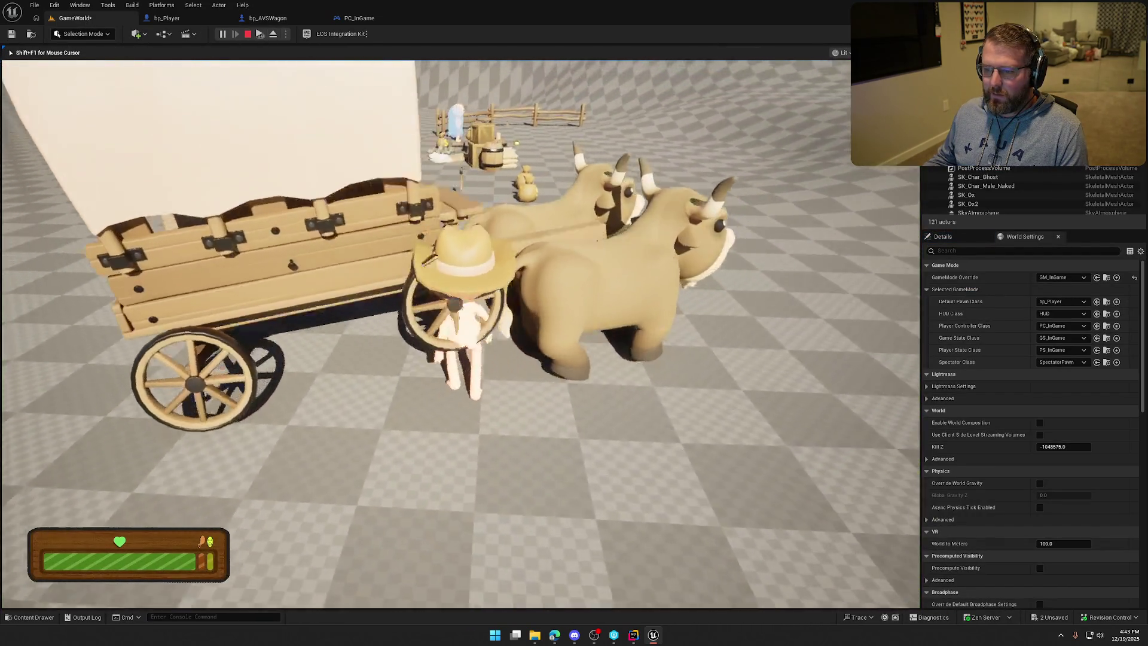
{"action": "key", "text": "w"}
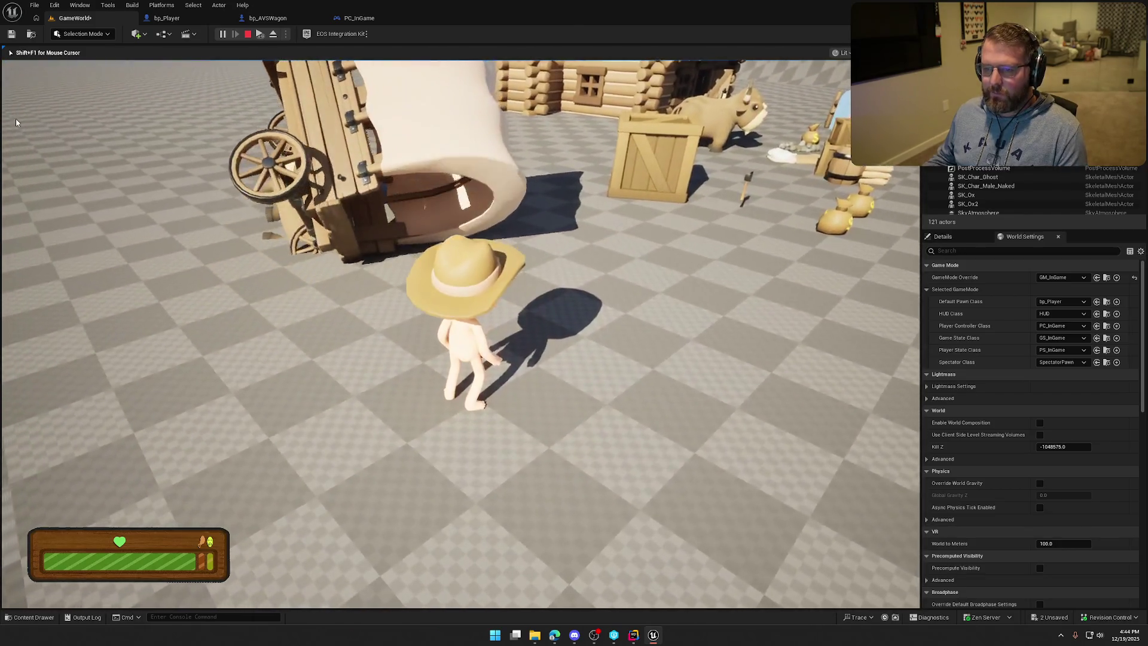
{"action": "key", "text": "Escape"}
{"action": "left_click", "coordinate": [150, 19]}
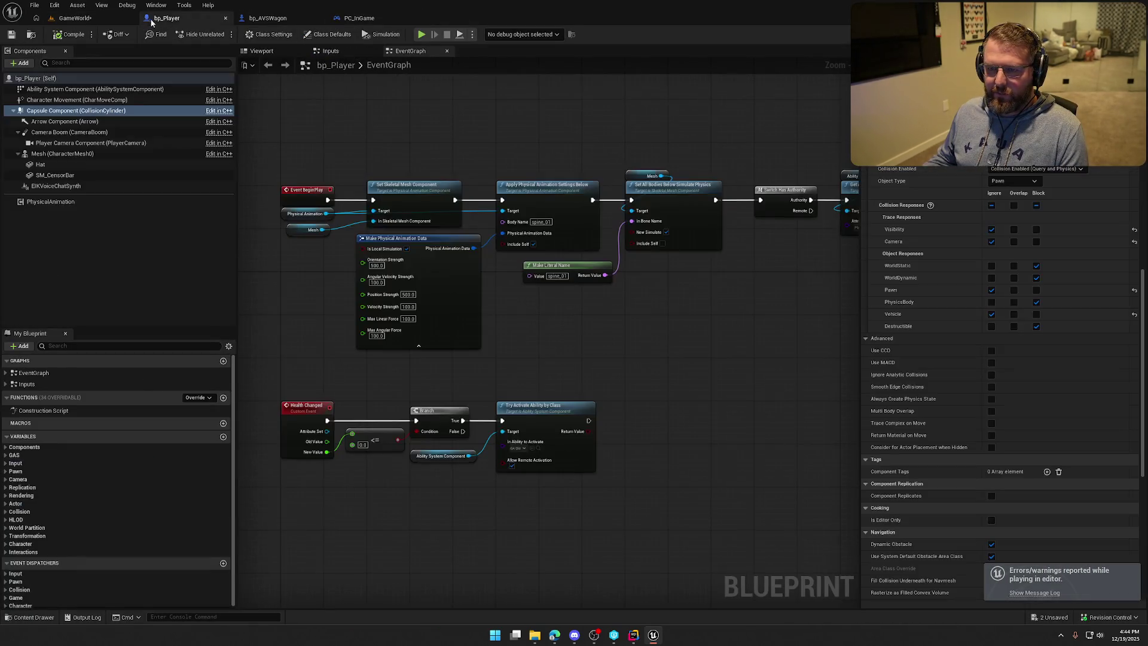
Step: Give the player Mesh custom collision: Query and Physics, object type Pawn, Step Up On No
{"action": "left_click", "coordinate": [62, 153]}
{"action": "scroll", "coordinate": [1037, 419], "scroll_direction": "down", "scroll_amount": 10}
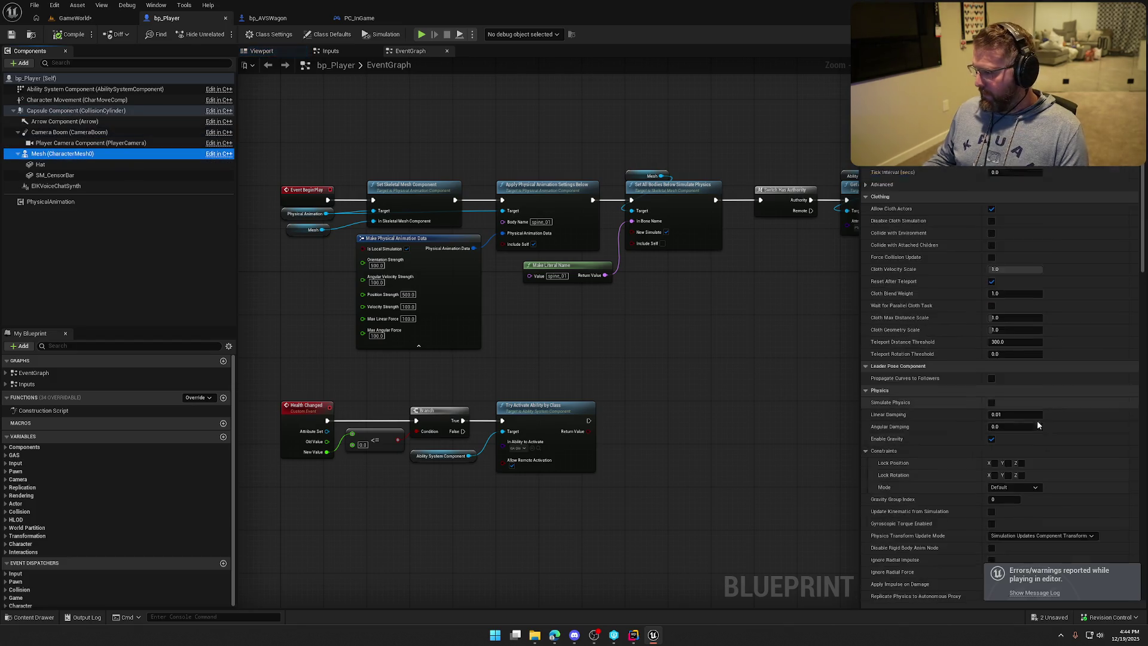
{"action": "scroll", "coordinate": [1058, 419], "scroll_direction": "down", "scroll_amount": 6}
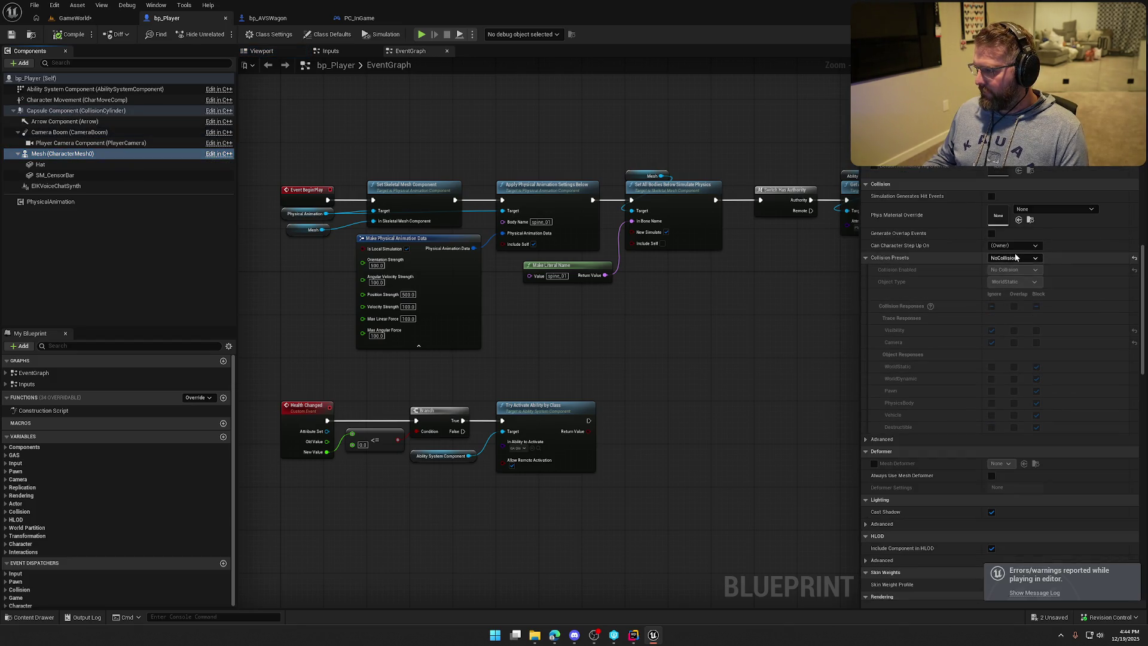
{"action": "left_click", "coordinate": [1016, 258]}
{"action": "left_click", "coordinate": [1027, 267]}
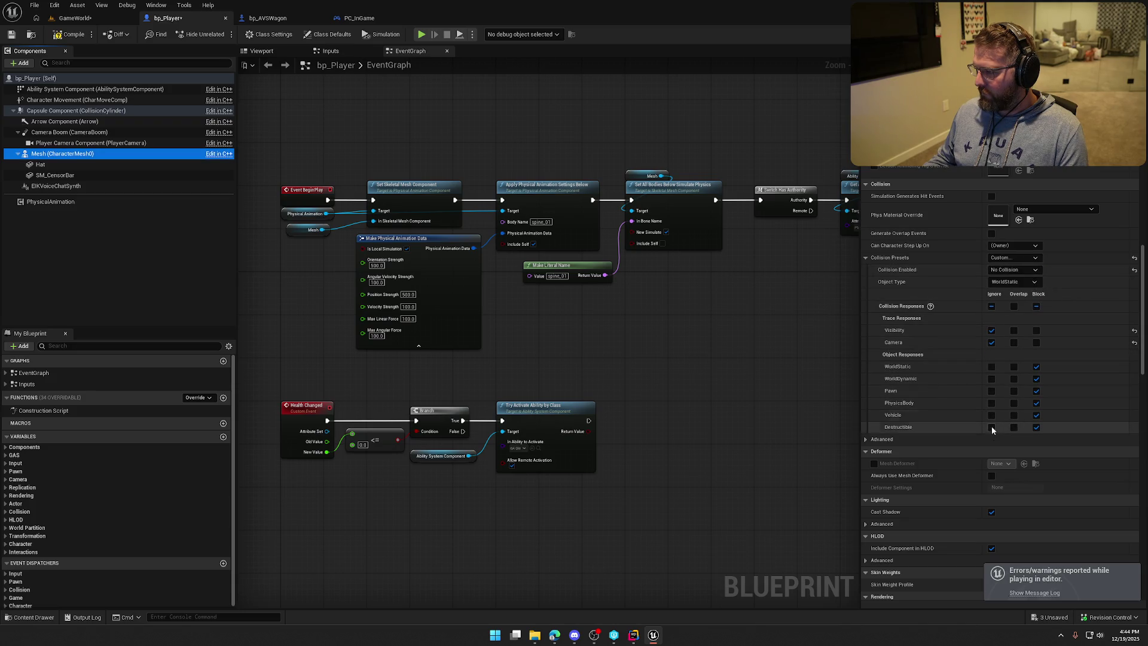
{"action": "left_click", "coordinate": [1017, 270]}
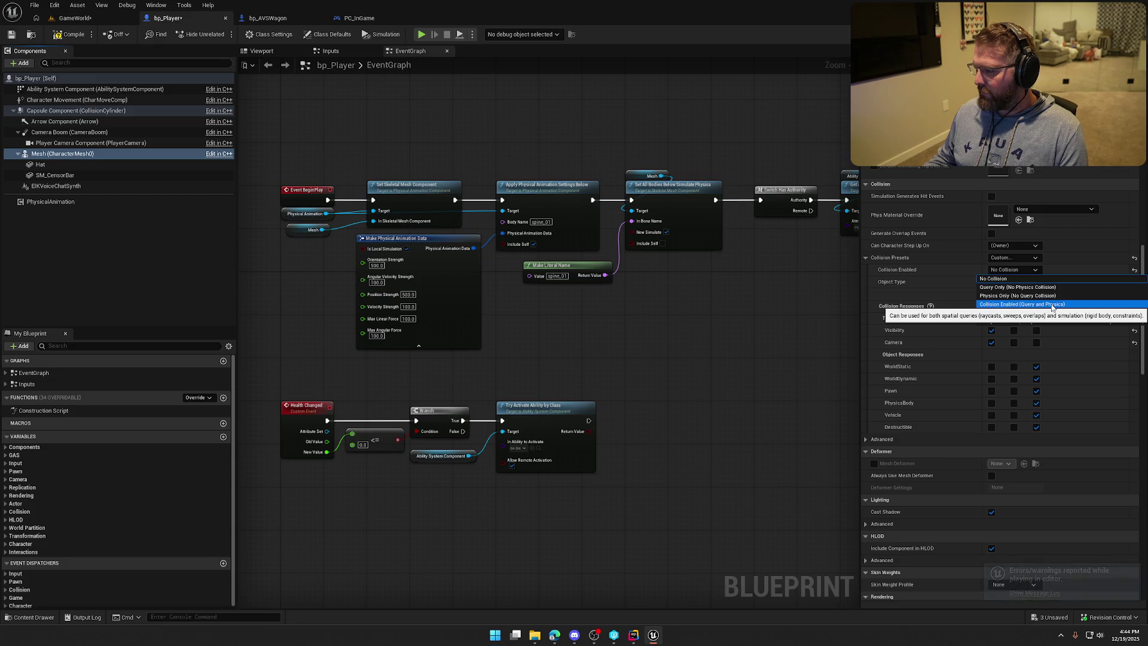
{"action": "left_click", "coordinate": [1053, 305]}
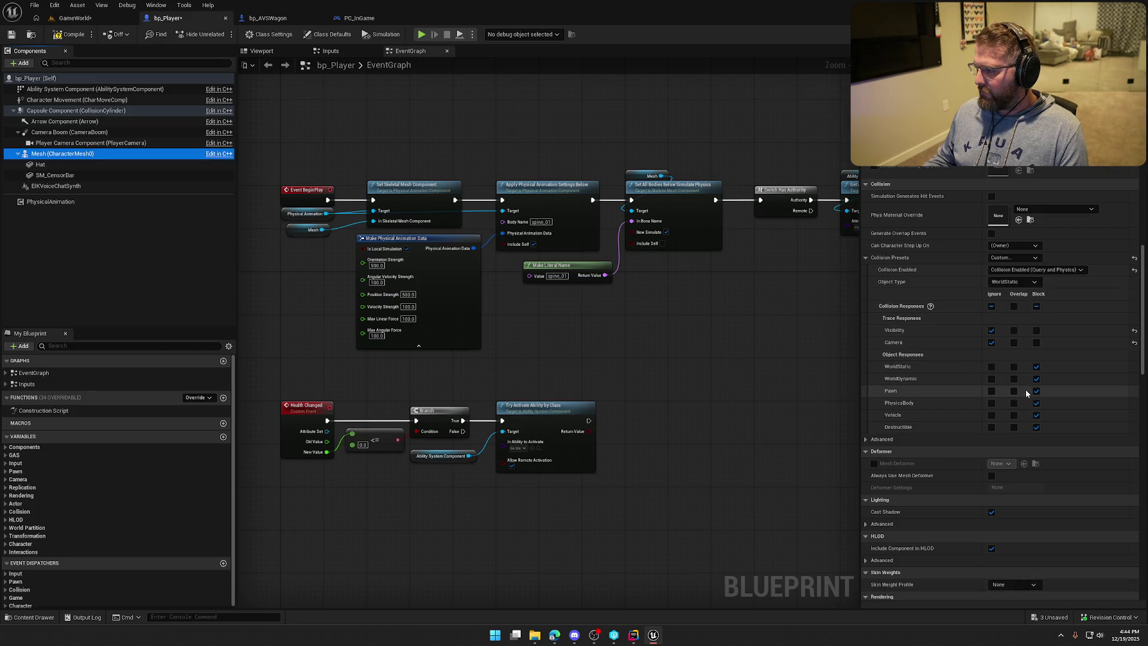
{"action": "left_click", "coordinate": [1004, 284]}
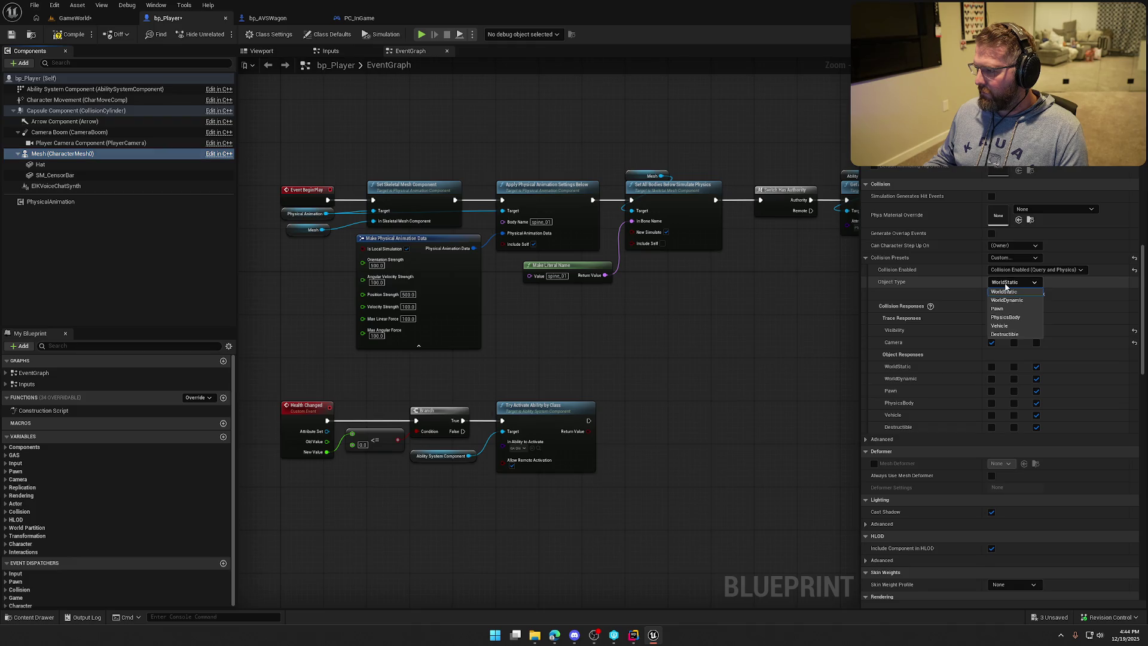
{"action": "left_click", "coordinate": [1005, 308]}
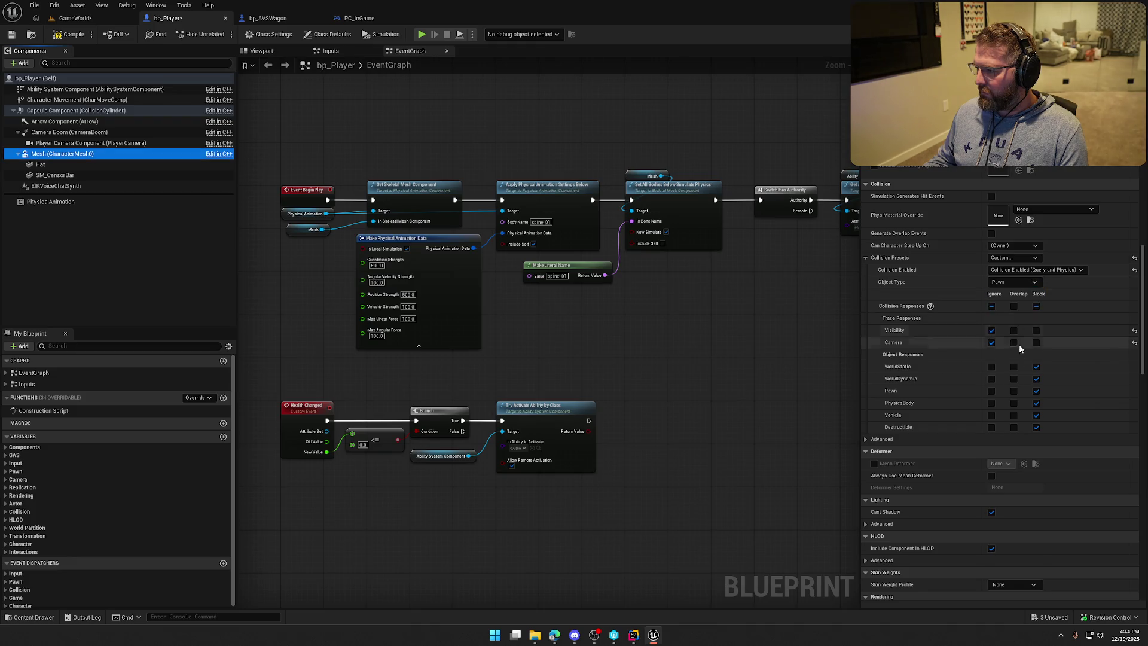
{"action": "left_click", "coordinate": [1011, 249]}
{"action": "left_click", "coordinate": [1010, 249]}
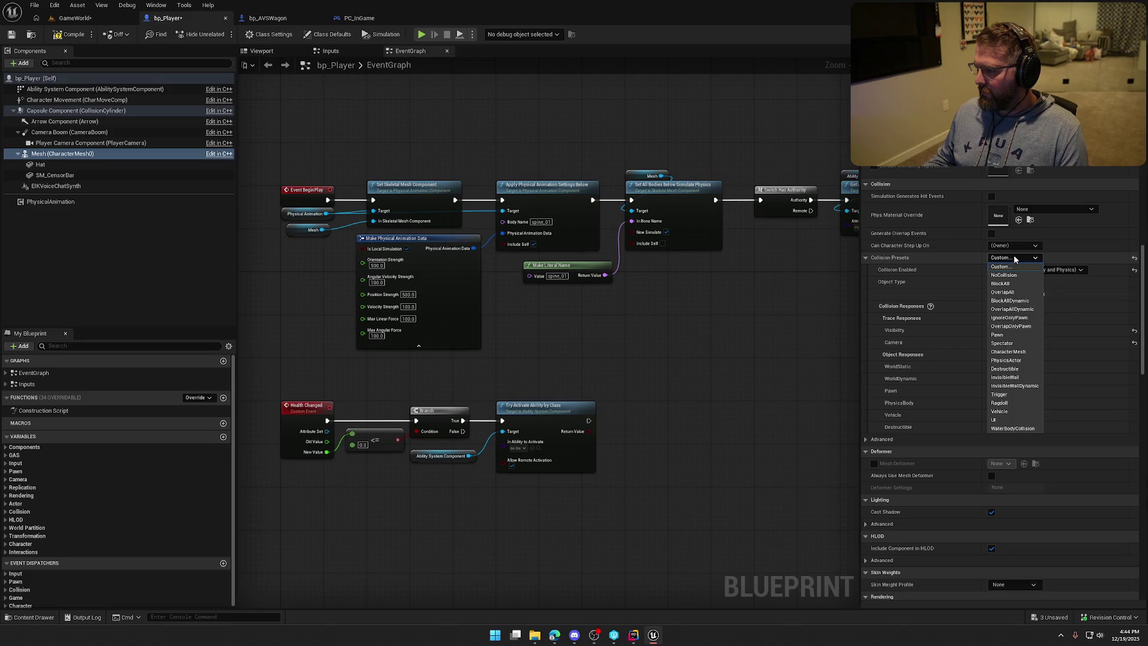
{"action": "left_click", "coordinate": [1013, 253]}
Step: Make the Mesh ignore Camera, Vehicle, Destructible, WorldDynamic and Pawn, compile, and open GameWorld
{"action": "left_click", "coordinate": [1009, 258]}
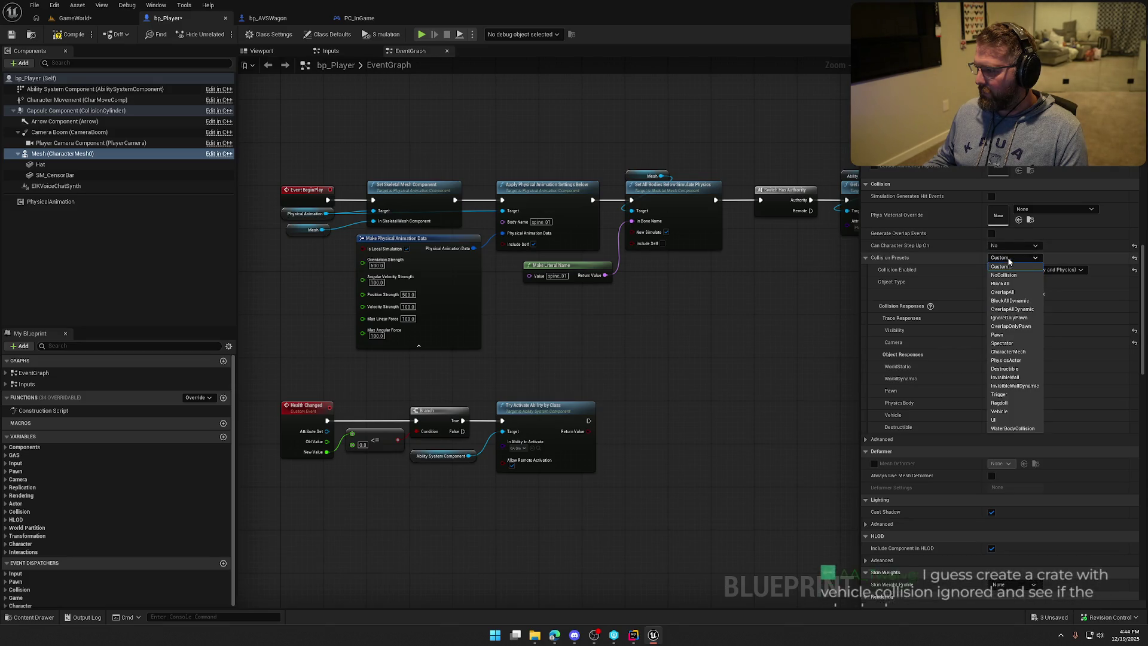
{"action": "left_click", "coordinate": [1018, 337]}
{"action": "left_click", "coordinate": [1014, 257]}
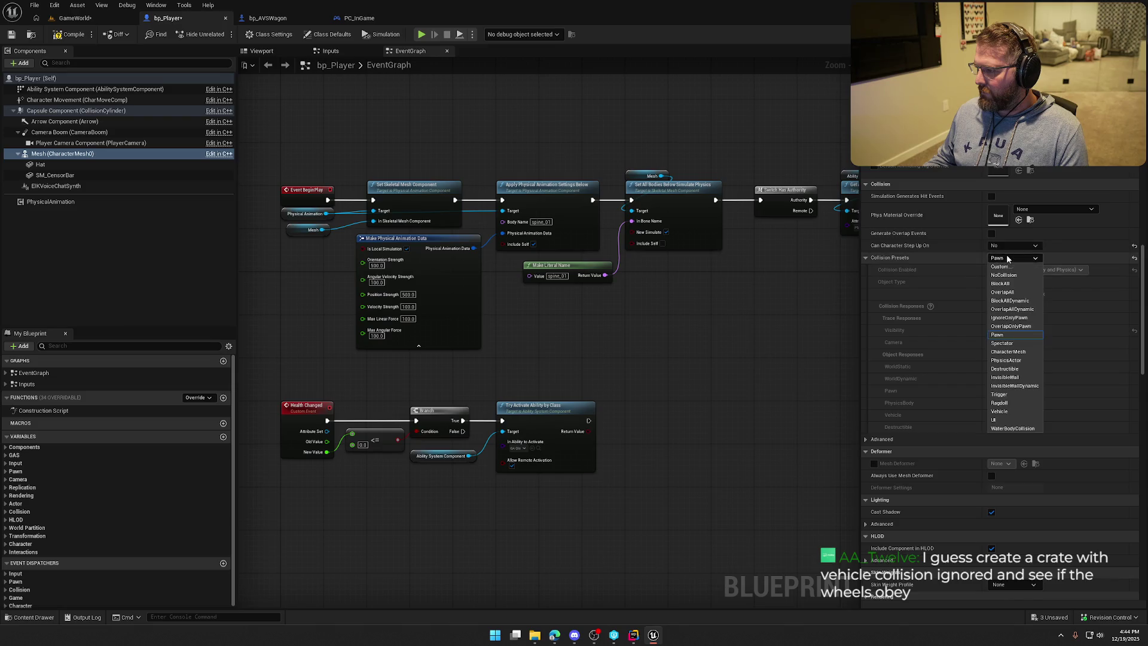
{"action": "left_click", "coordinate": [1009, 265]}
{"action": "left_click", "coordinate": [991, 342]}
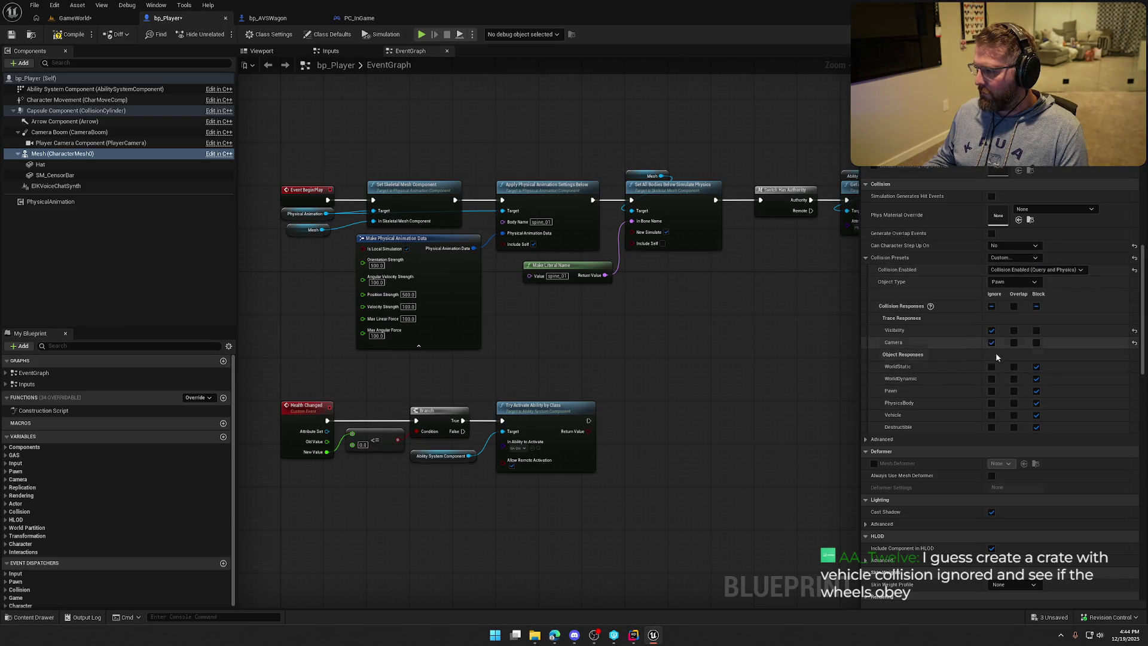
{"action": "left_click", "coordinate": [991, 427]}
{"action": "left_click", "coordinate": [991, 416]}
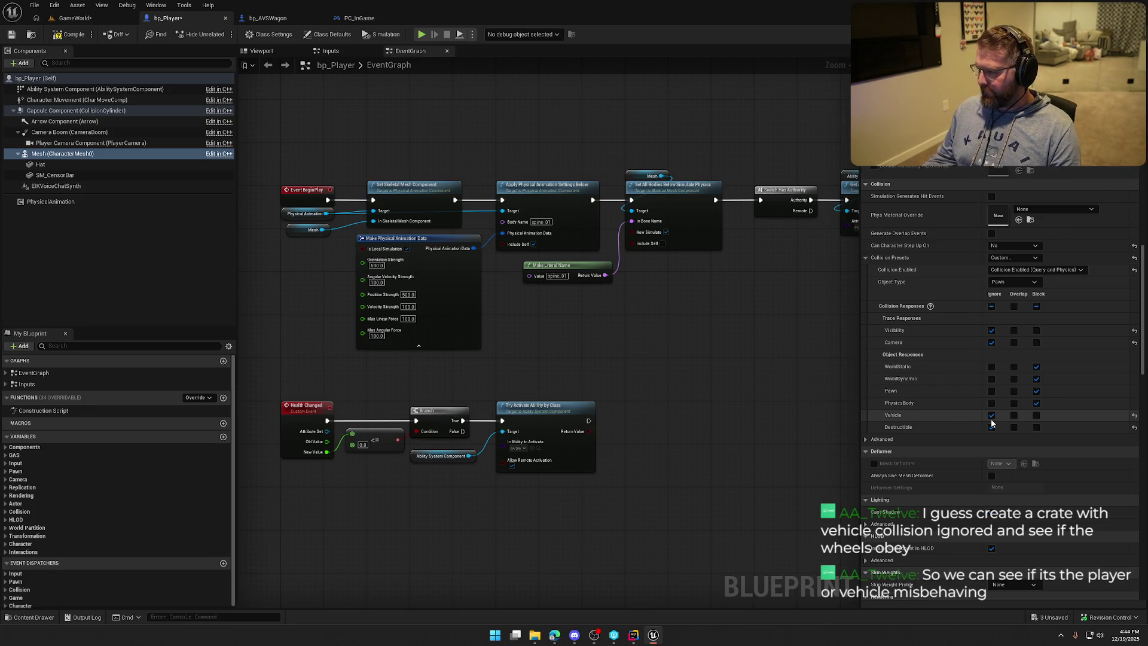
{"action": "left_click", "coordinate": [992, 379]}
{"action": "left_click", "coordinate": [992, 390]}
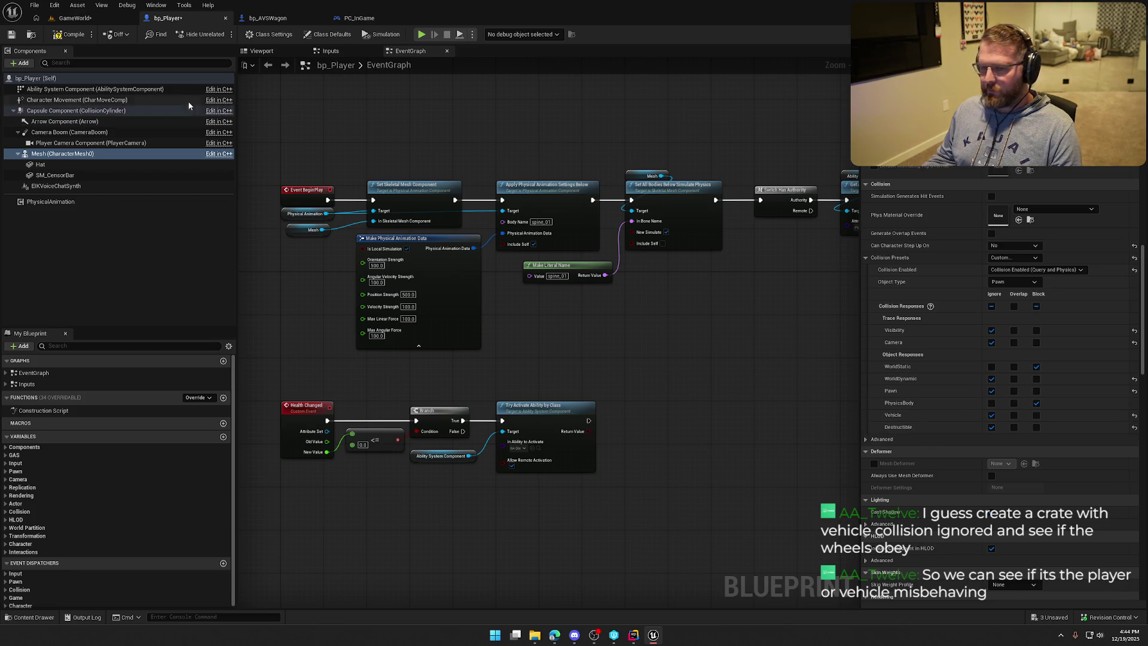
{"action": "left_click", "coordinate": [74, 34]}
{"action": "left_click", "coordinate": [75, 18]}
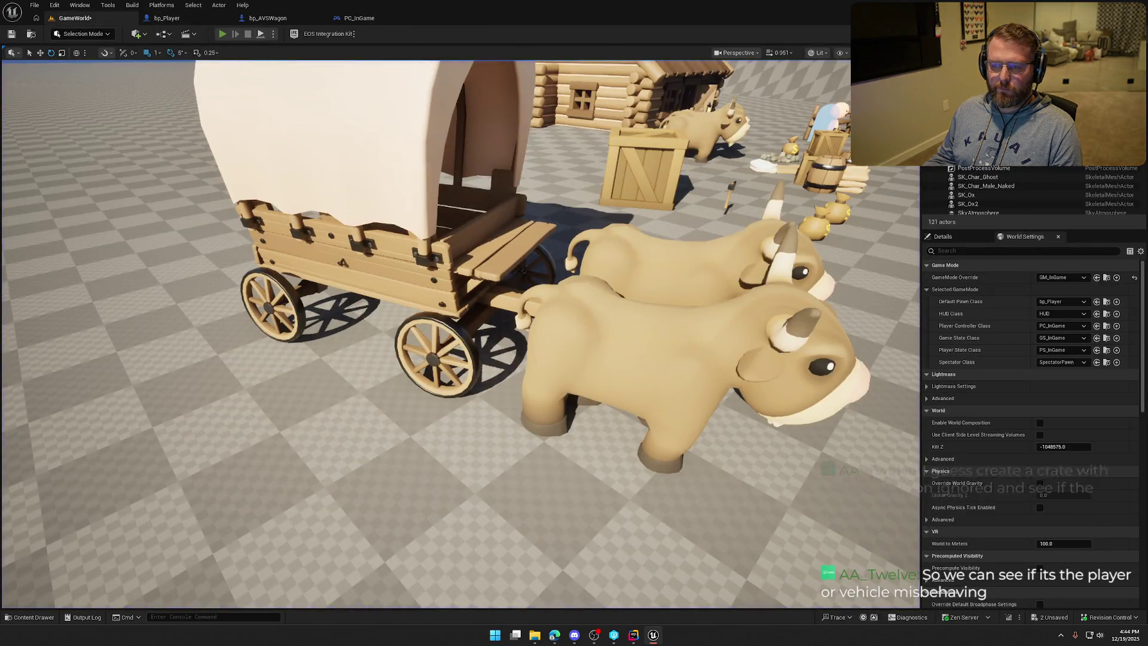
{"action": "left_click", "coordinate": [222, 34]}
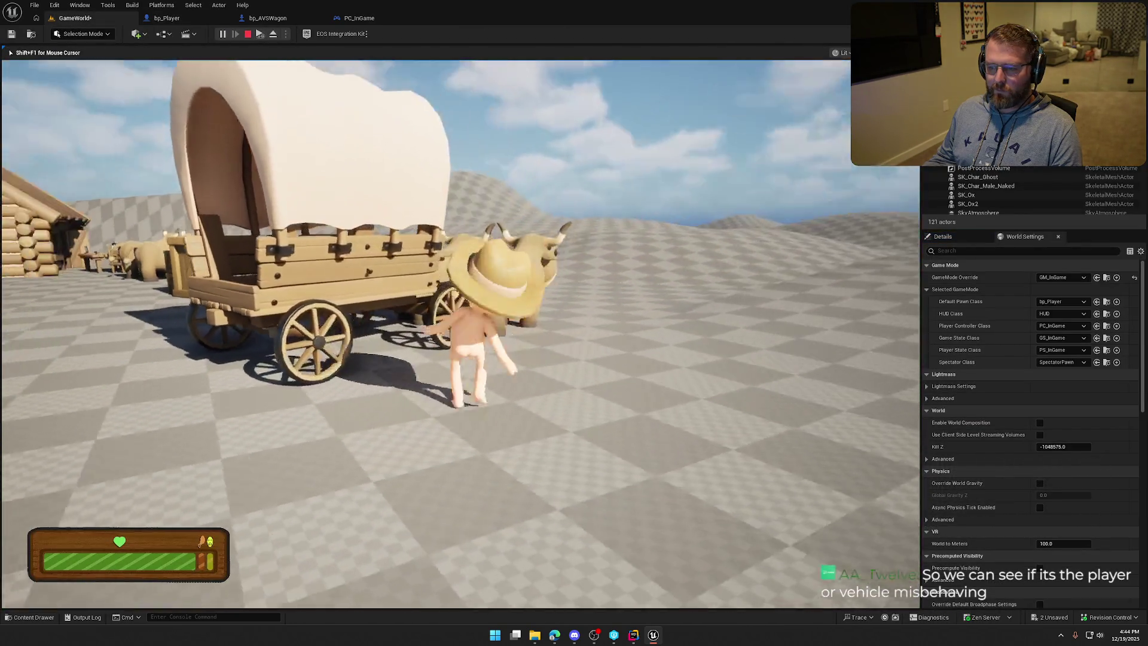
{"action": "key", "text": "a"}
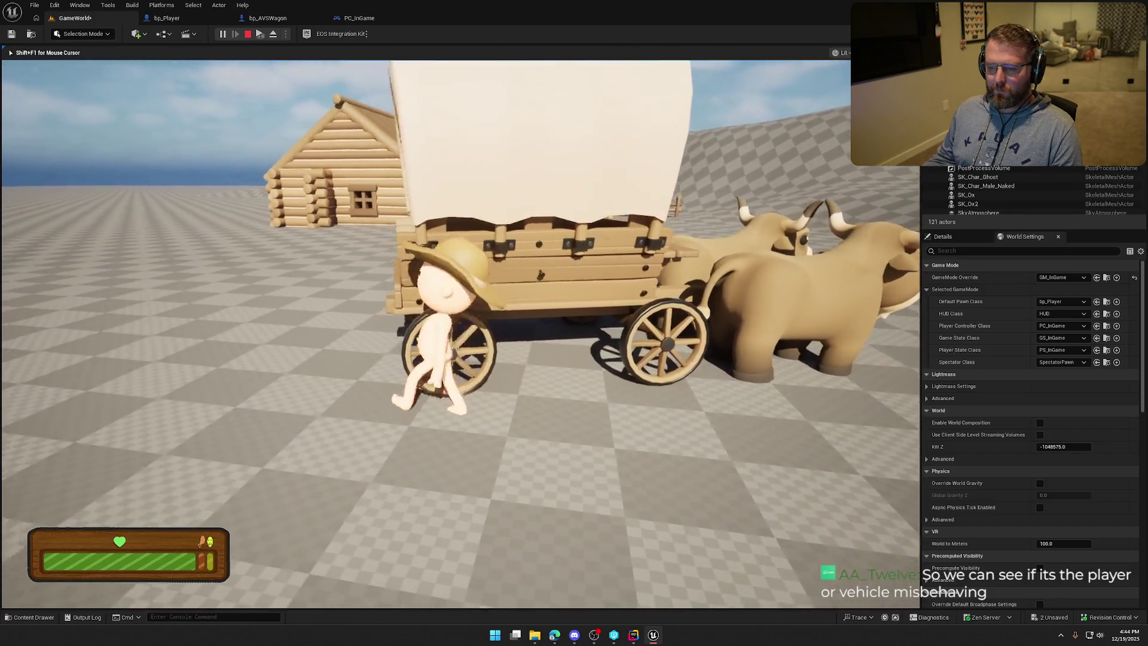
{"action": "key", "text": "w"}
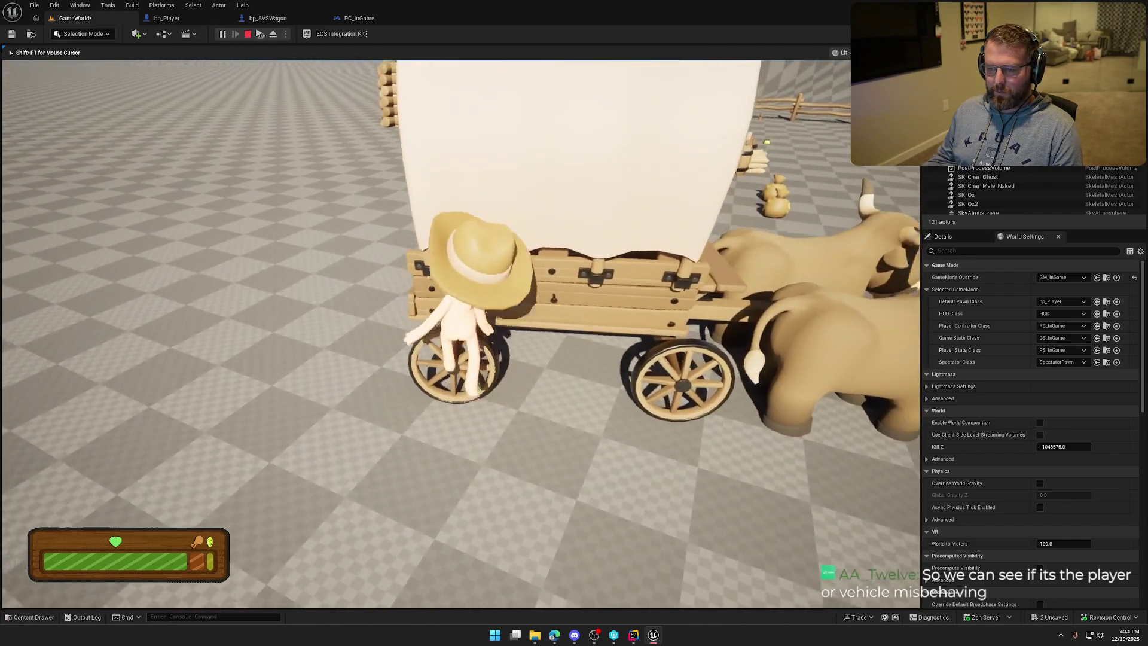
{"action": "key", "text": "s"}
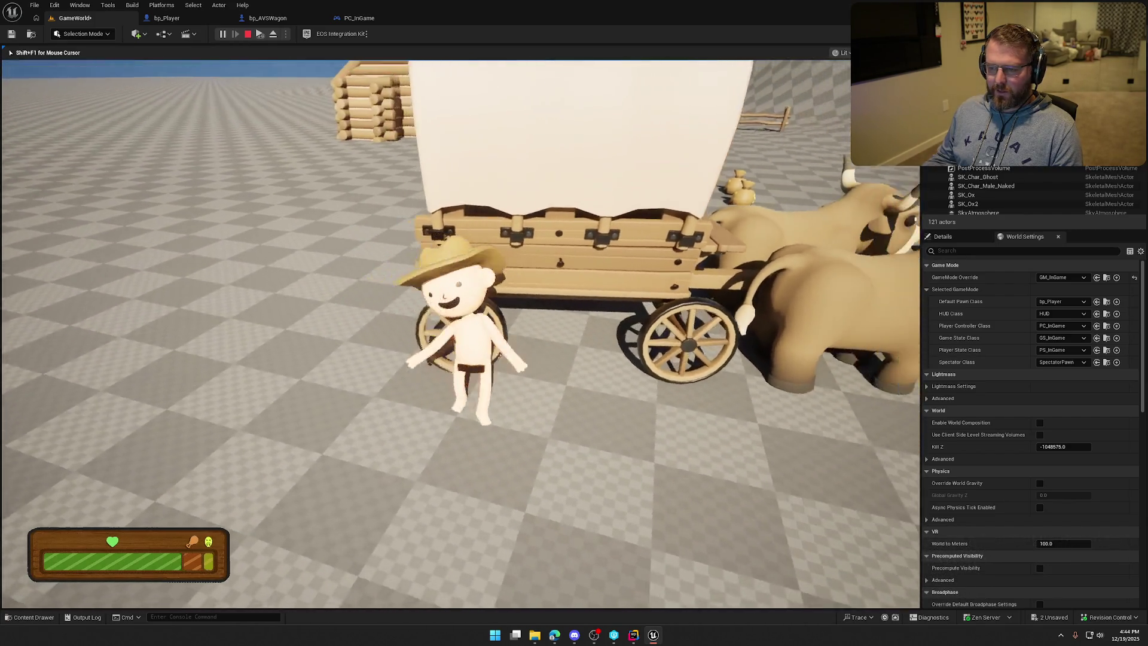
{"action": "key", "text": "e"}
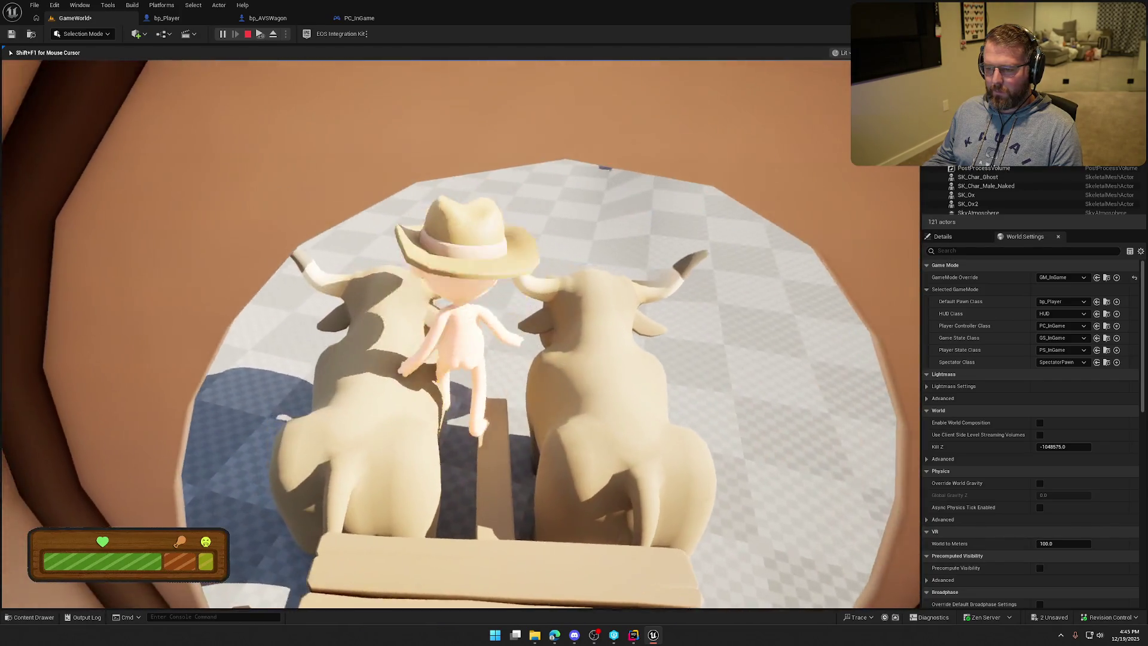
{"action": "key", "text": "e"}
{"action": "key", "text": "s"}
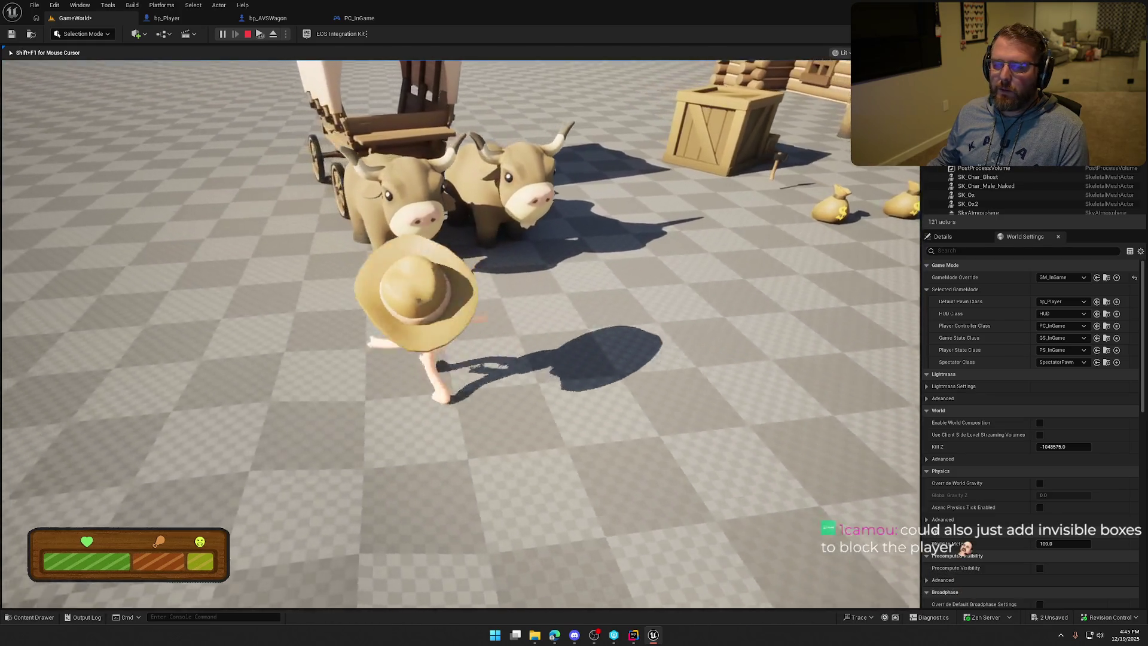
{"action": "key", "text": "shift+w"}
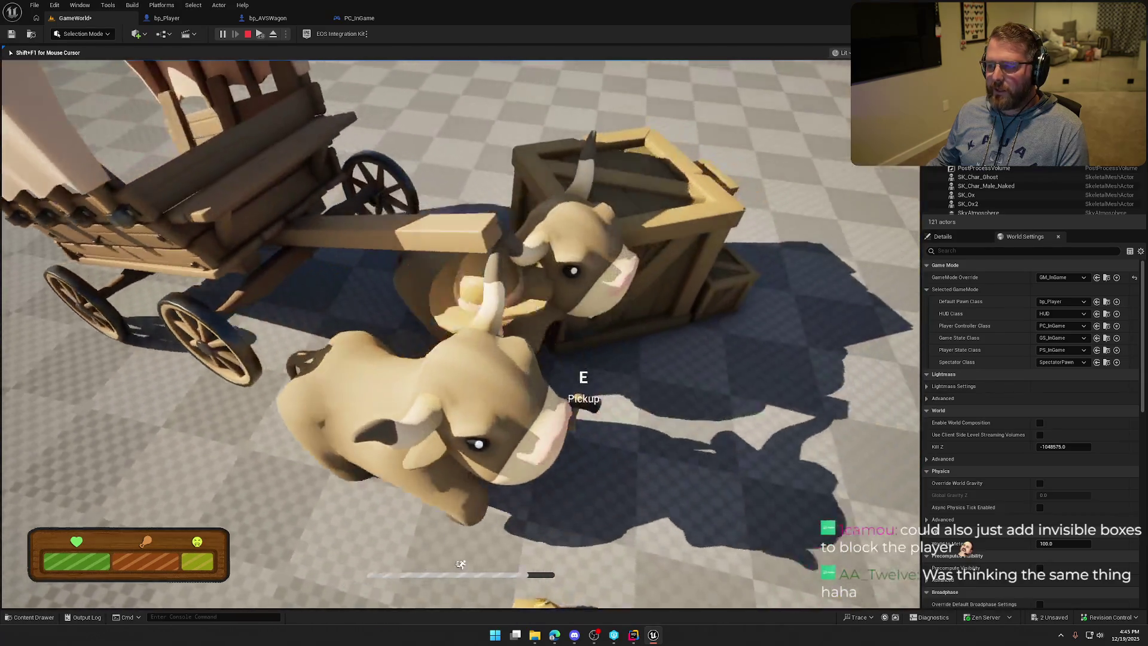
{"action": "key", "text": "w"}
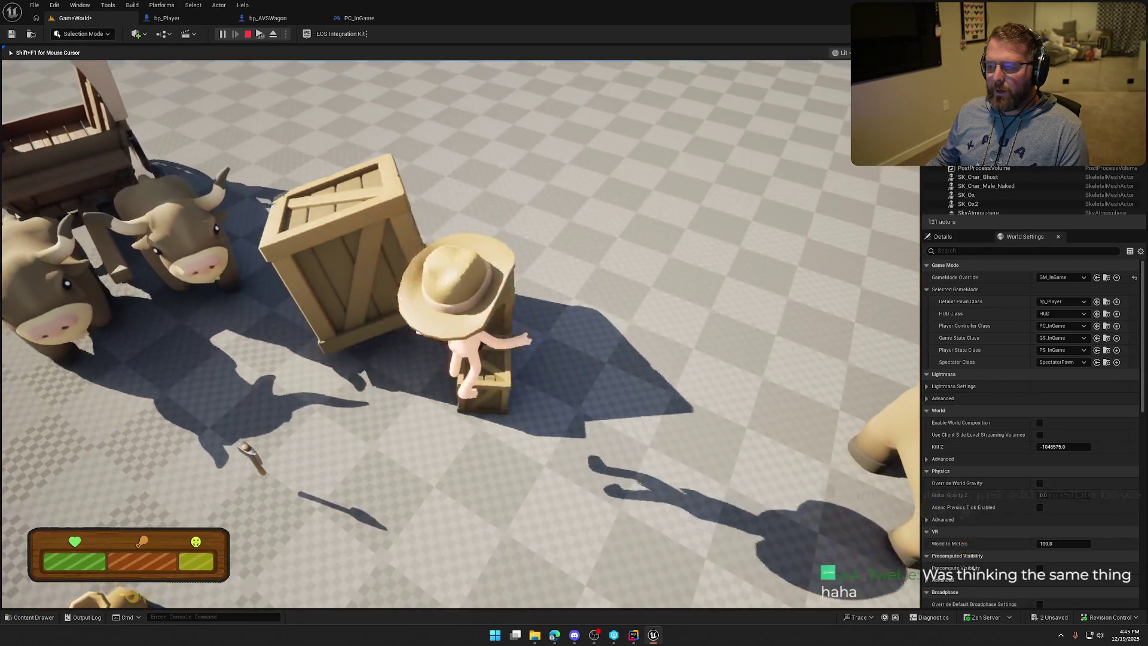
{"action": "key", "text": "w"}
{"action": "key", "text": "space"}
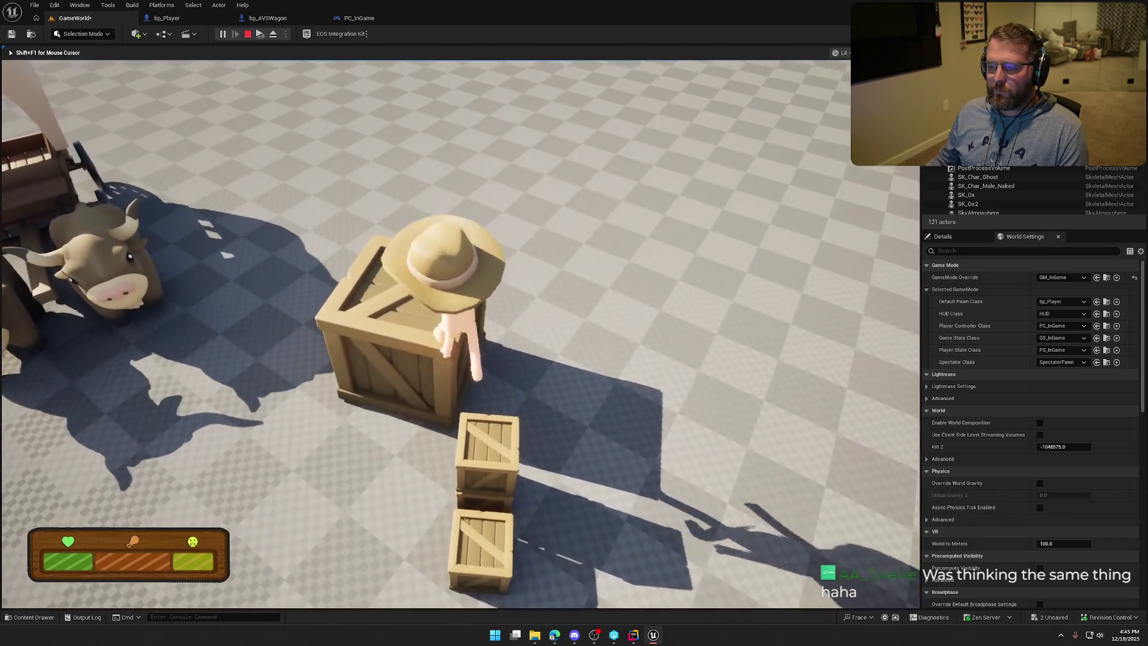
{"action": "key", "text": "s"}
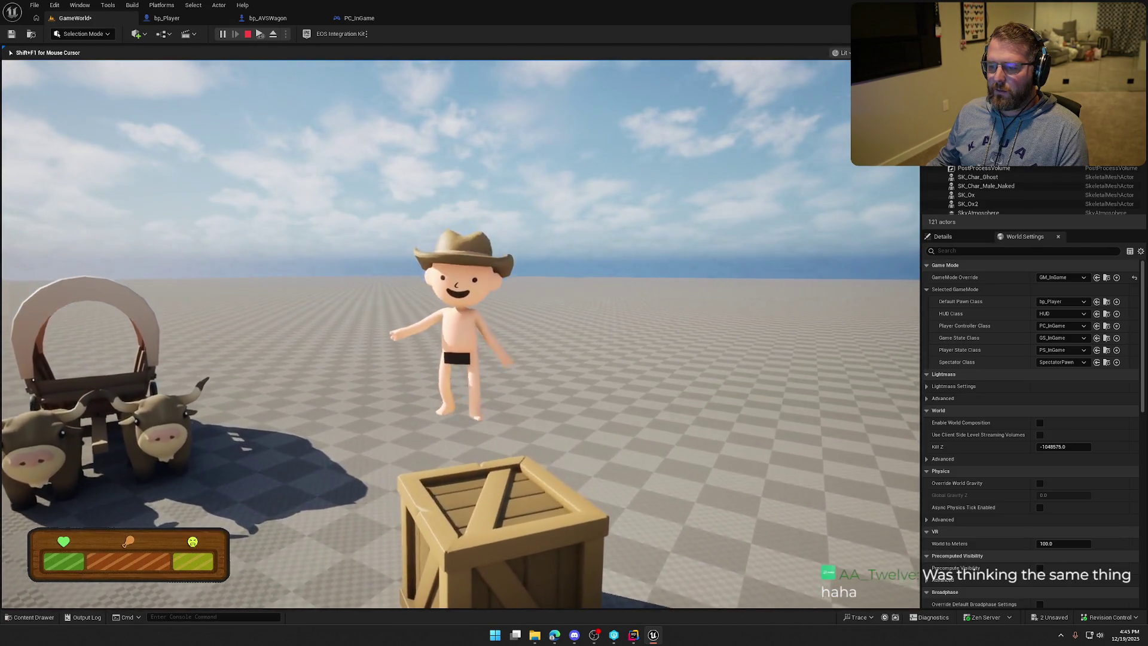
{"action": "key", "text": "Escape"}
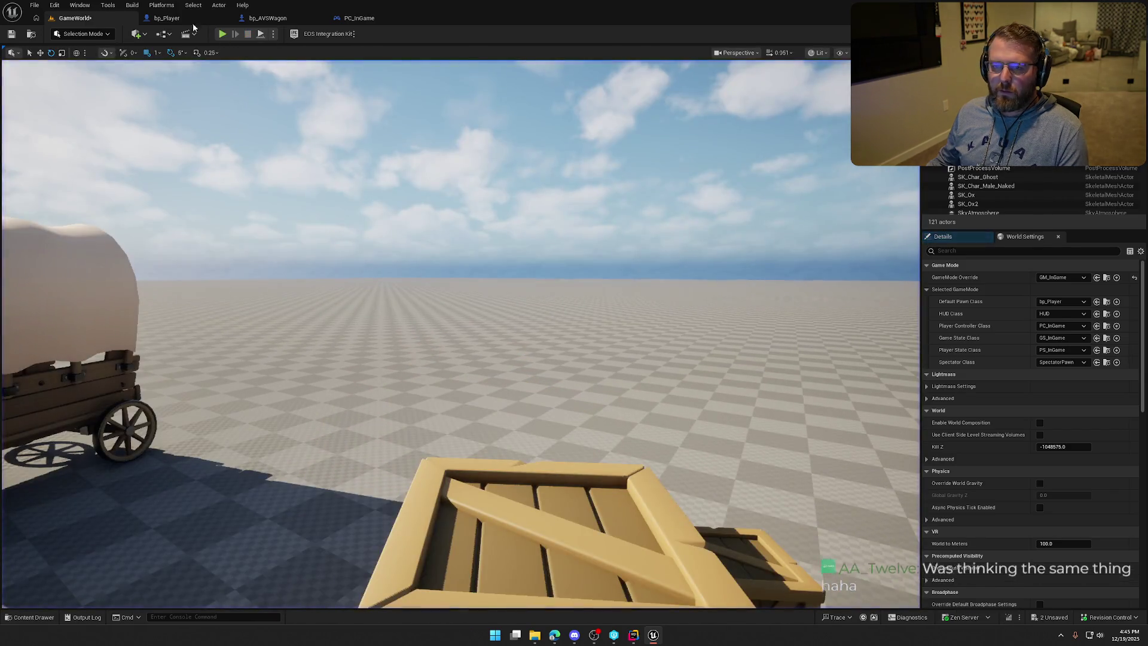
Step: In bp_Player, set the Mesh's Collision Enabled to Physics Only (No Query Collision) and compile
{"action": "left_click", "coordinate": [167, 18]}
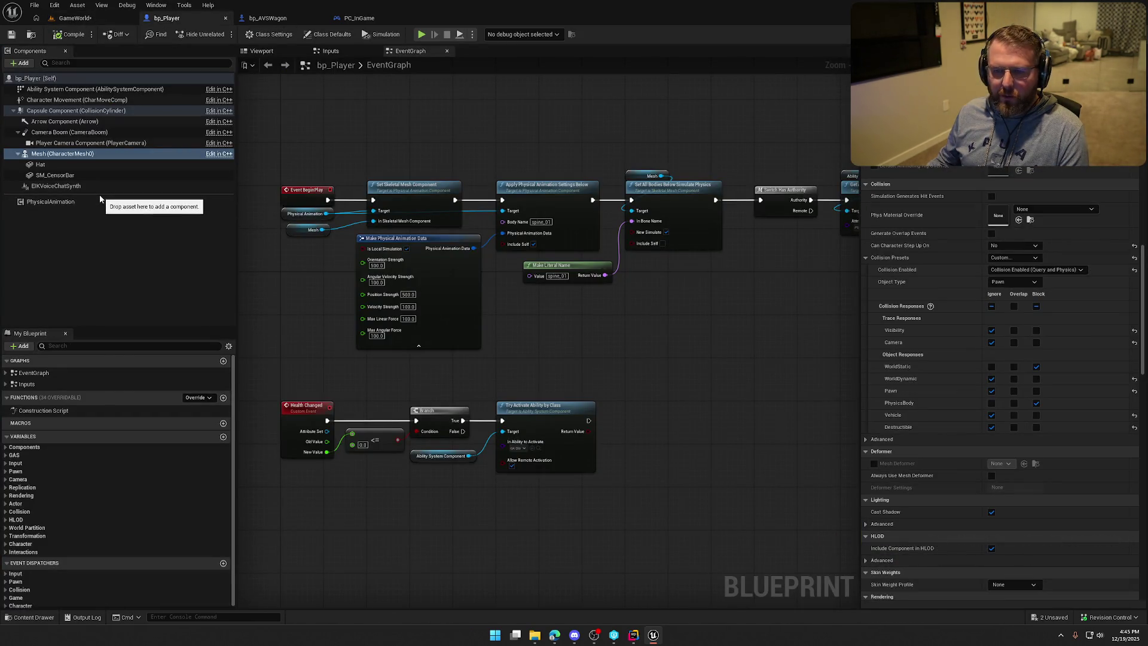
{"action": "left_click", "coordinate": [76, 111]}
{"action": "scroll", "coordinate": [939, 392], "scroll_direction": "up", "scroll_amount": 5}
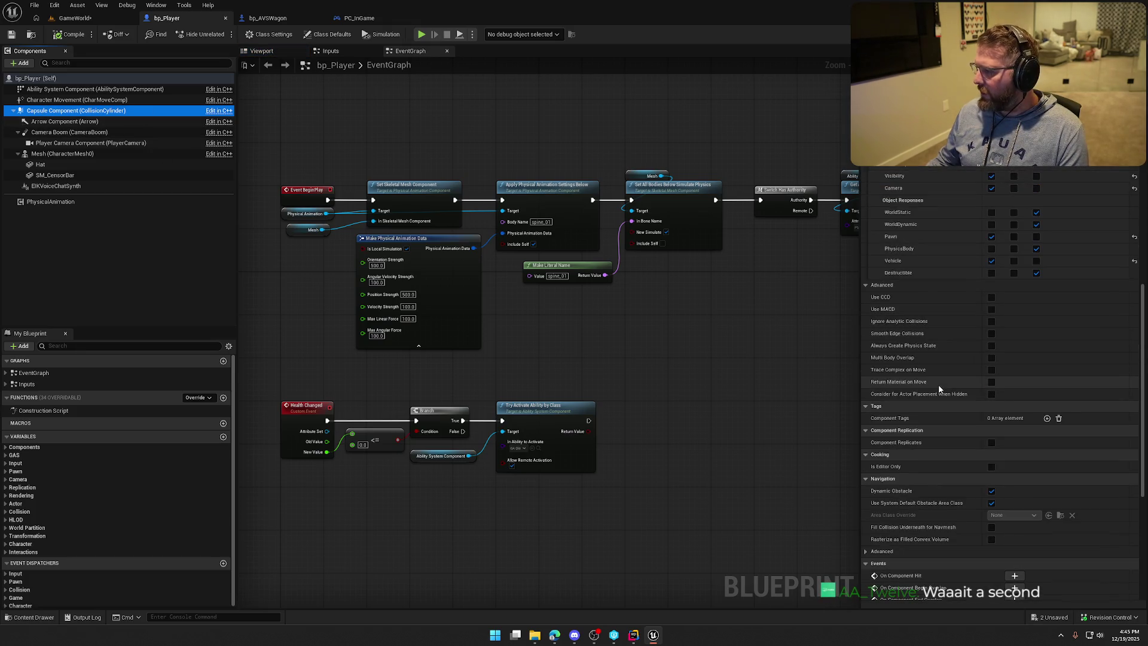
{"action": "scroll", "coordinate": [951, 389], "scroll_direction": "up", "scroll_amount": 3}
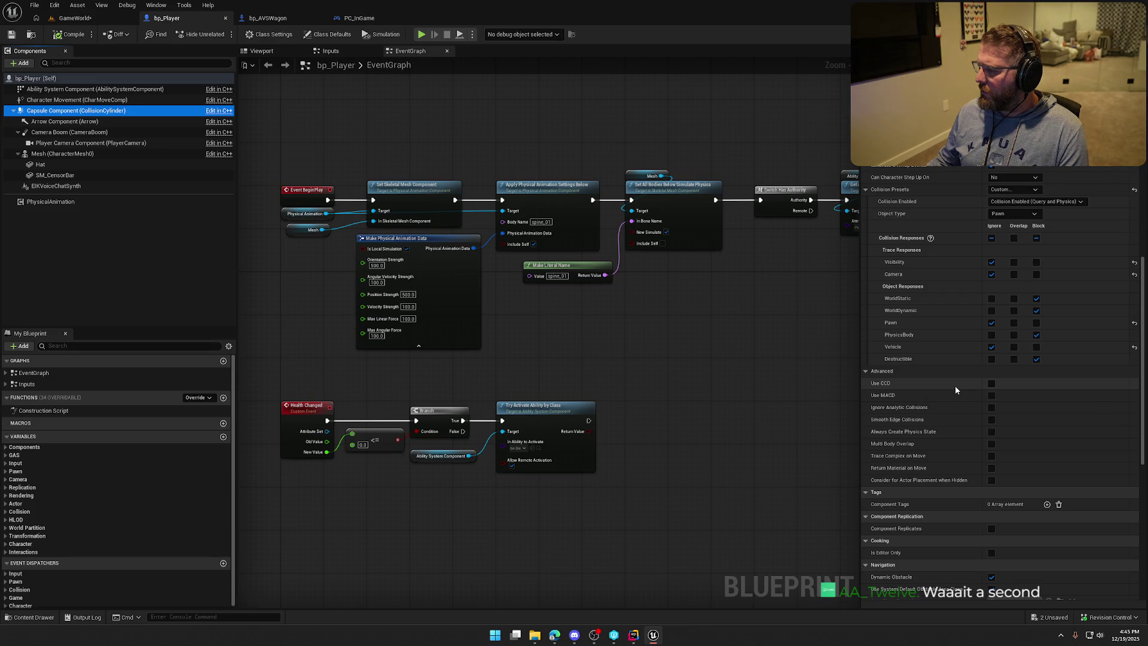
{"action": "left_click", "coordinate": [75, 153]}
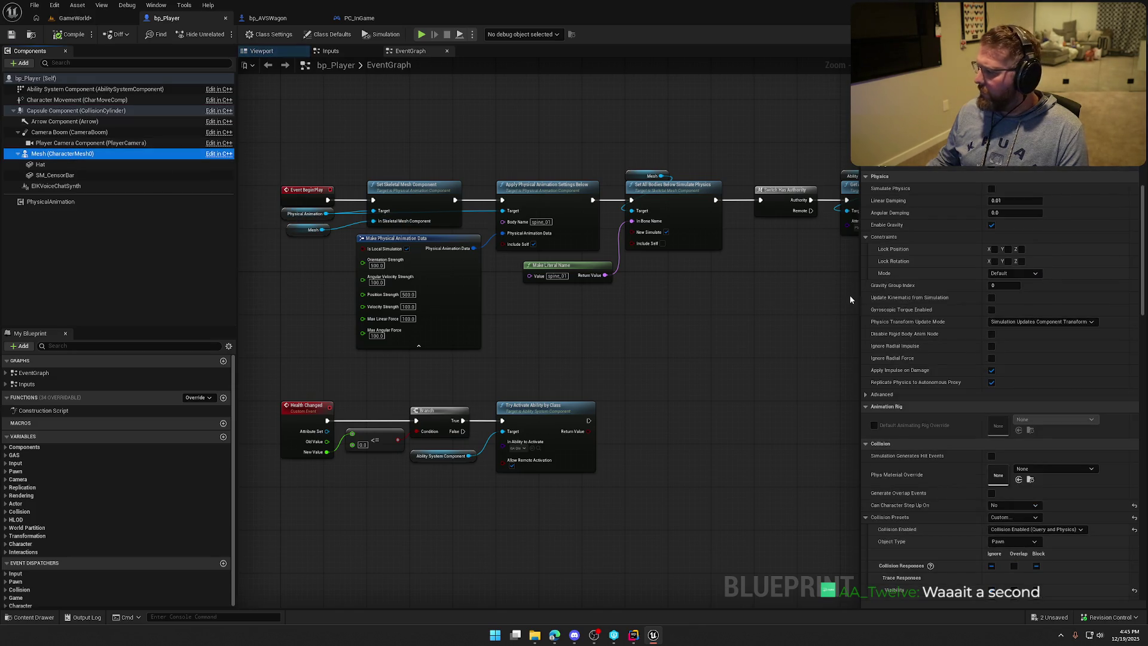
{"action": "scroll", "coordinate": [962, 359], "scroll_direction": "down", "scroll_amount": 6}
{"action": "scroll", "coordinate": [965, 353], "scroll_direction": "down", "scroll_amount": 3}
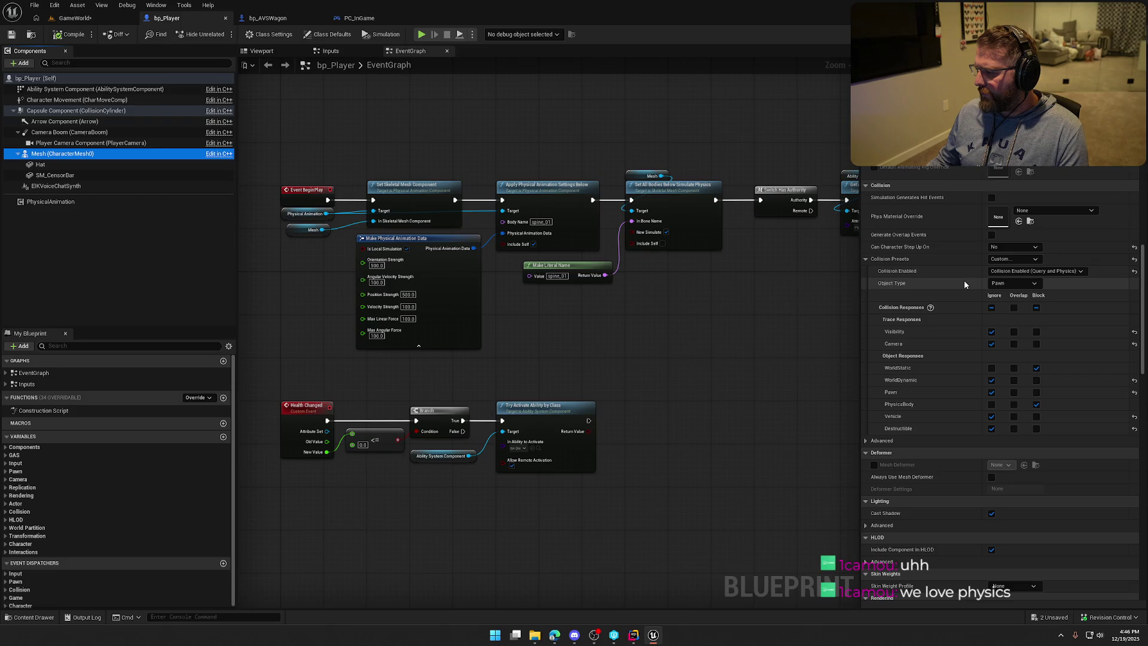
{"action": "left_click", "coordinate": [1012, 271]}
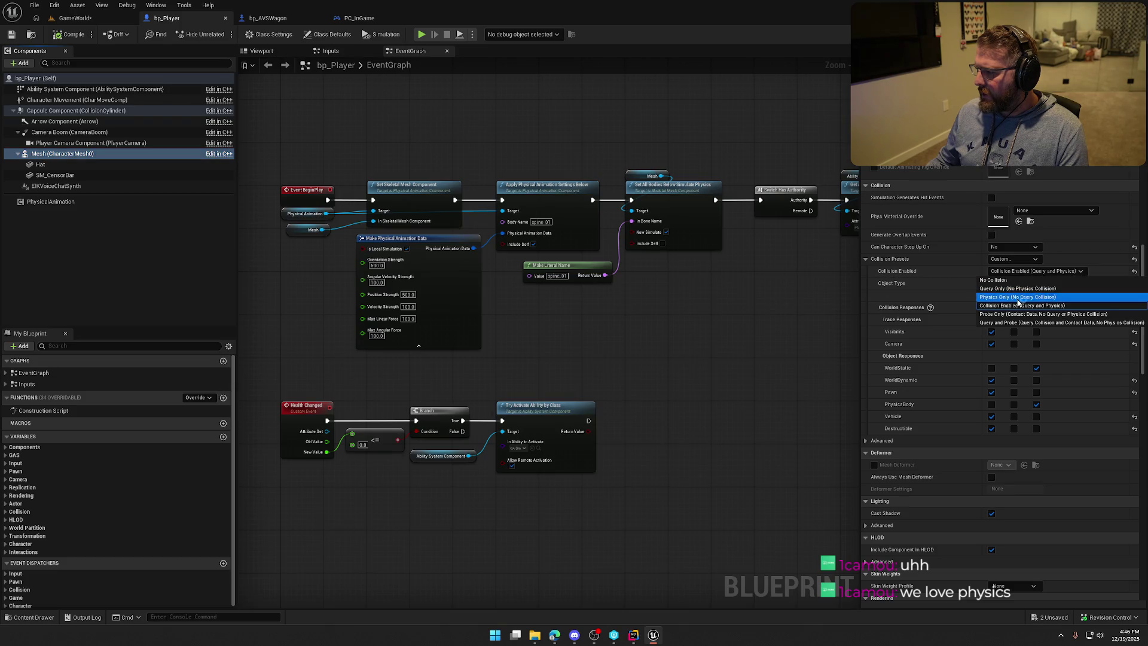
{"action": "left_click", "coordinate": [1016, 297]}
{"action": "left_click", "coordinate": [67, 35]}
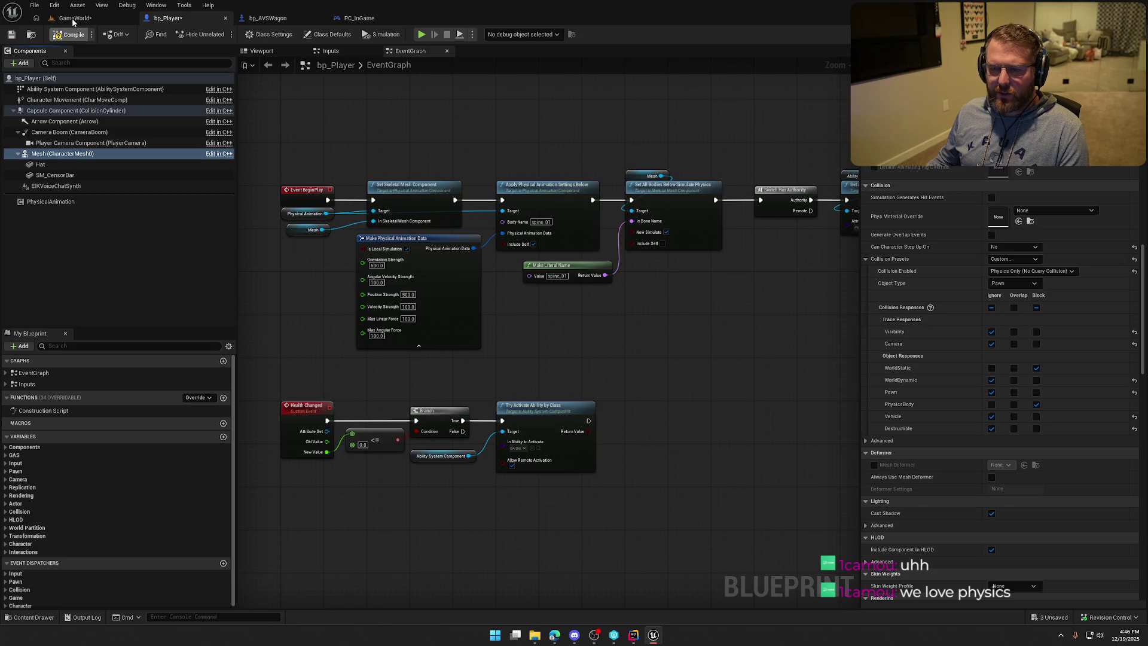
Step: Play-test walking past the cabin toward the wagon, jumping onto both crates, then stop
{"action": "key", "text": "alt+p"}
{"action": "key", "text": "w"}
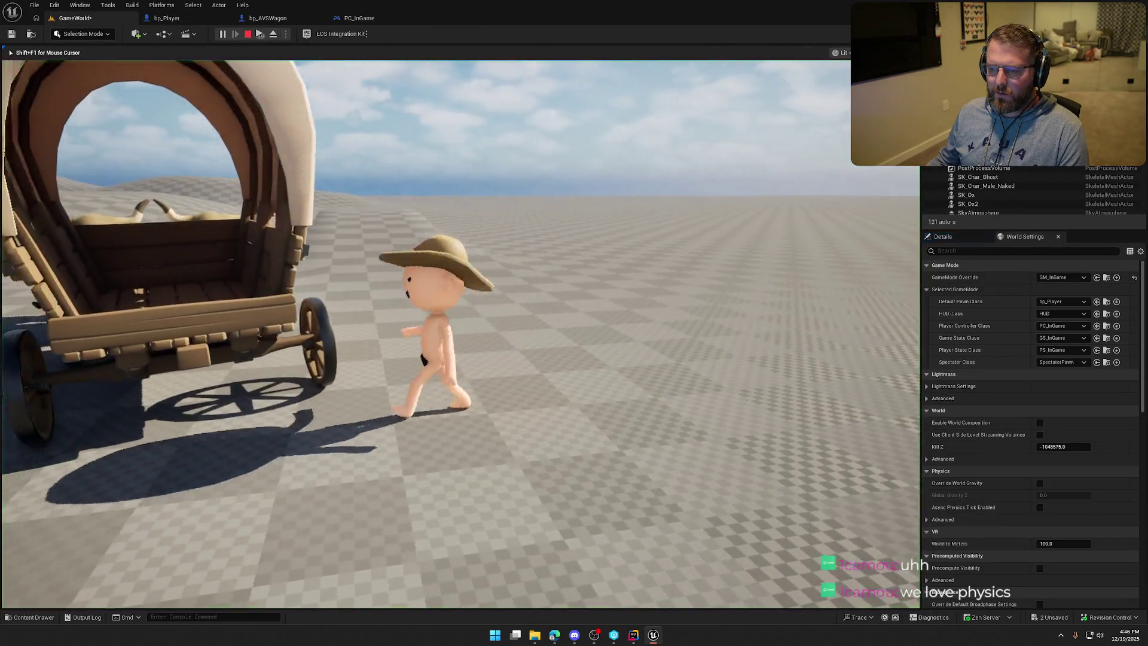
{"action": "key", "text": "w"}
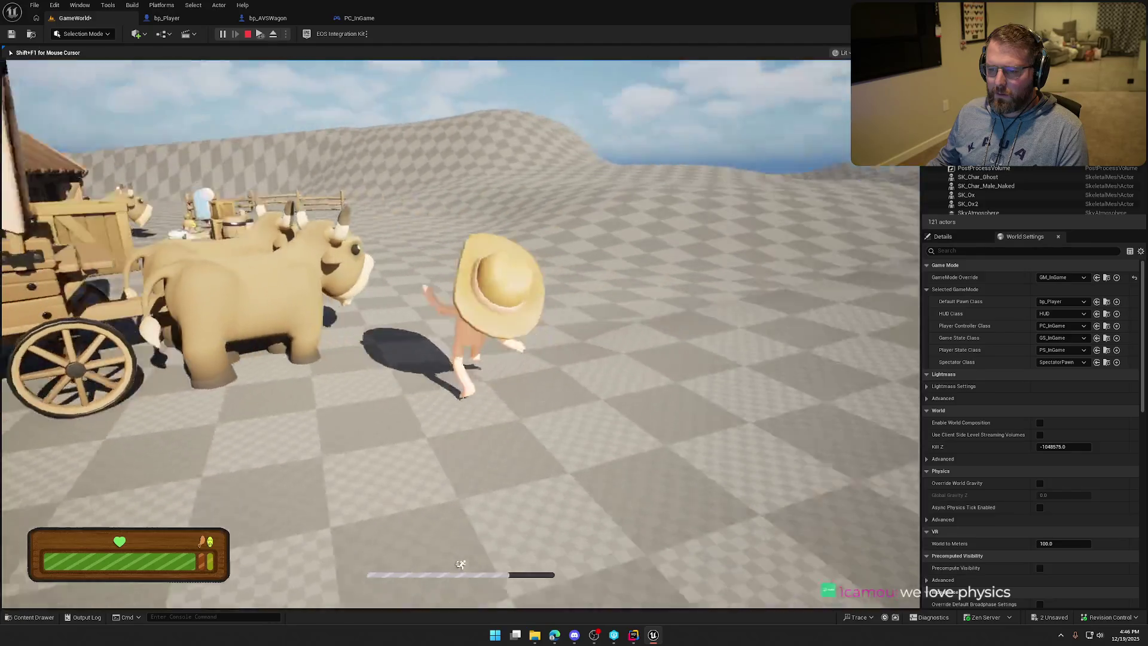
{"action": "key", "text": "w"}
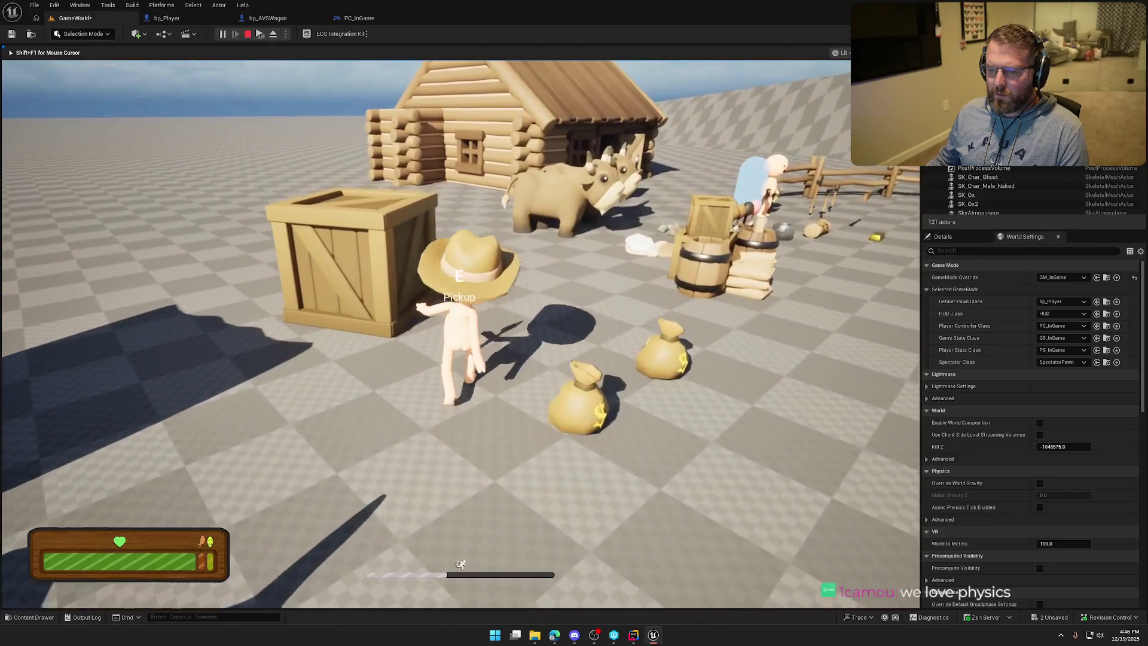
{"action": "key", "text": "w"}
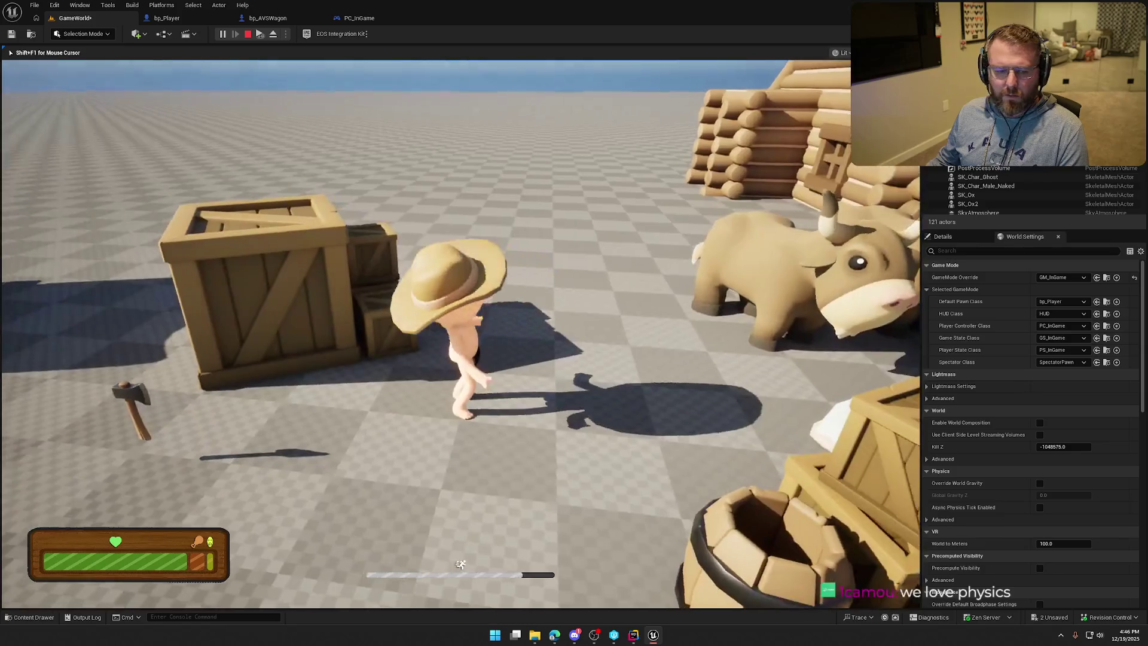
{"action": "key", "text": "space"}
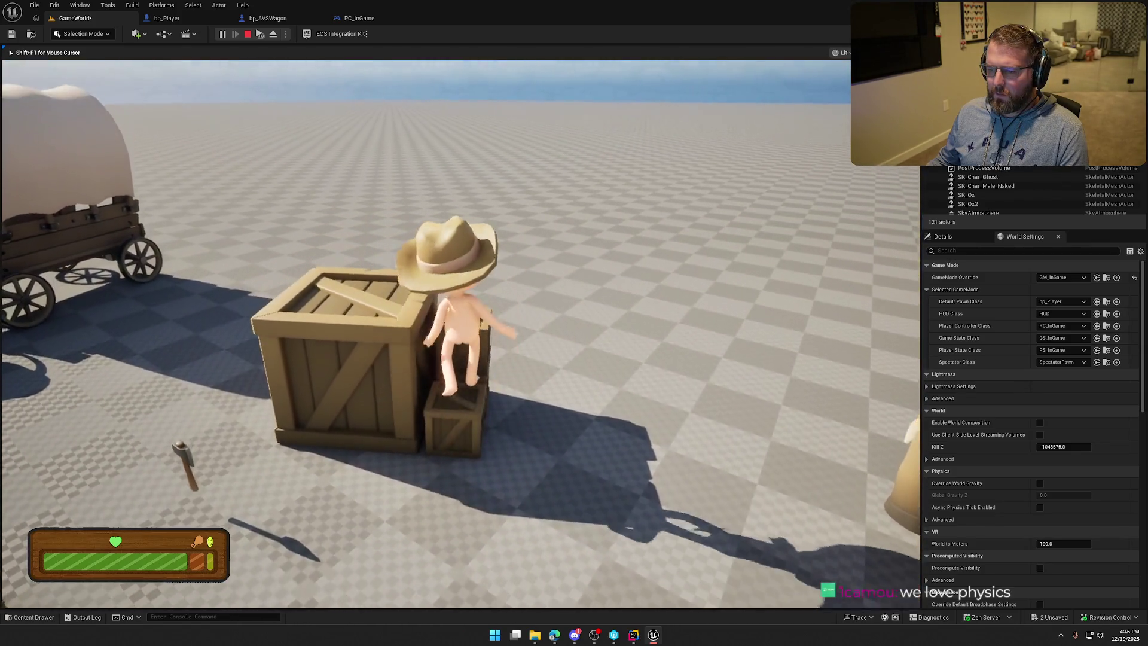
{"action": "key", "text": "space"}
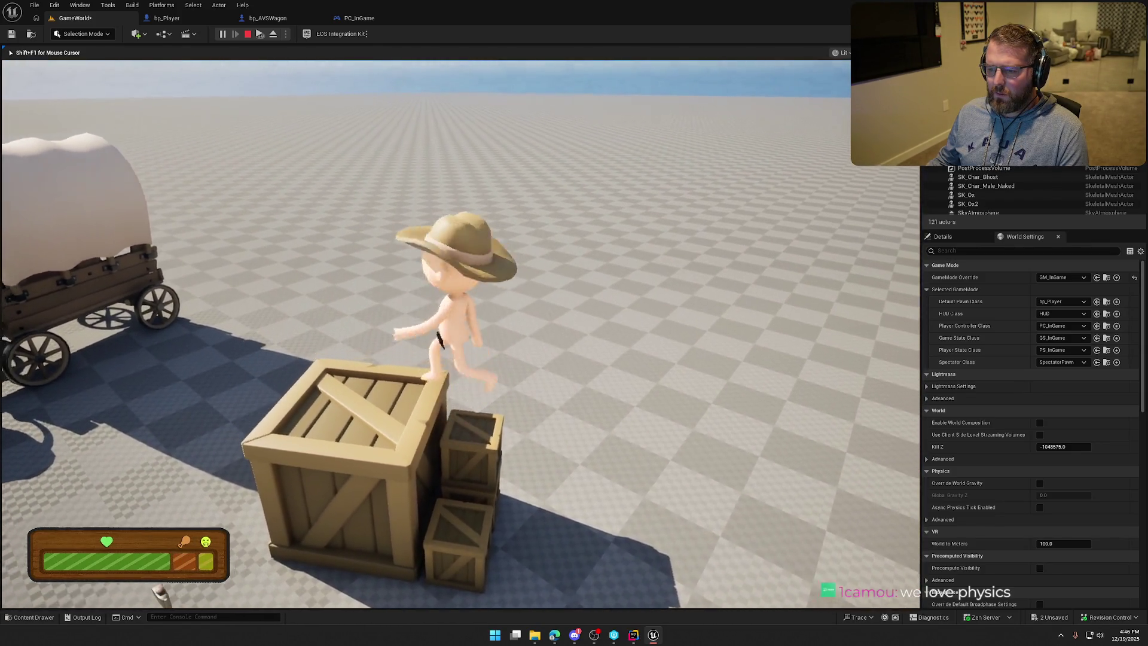
{"action": "key", "text": "w"}
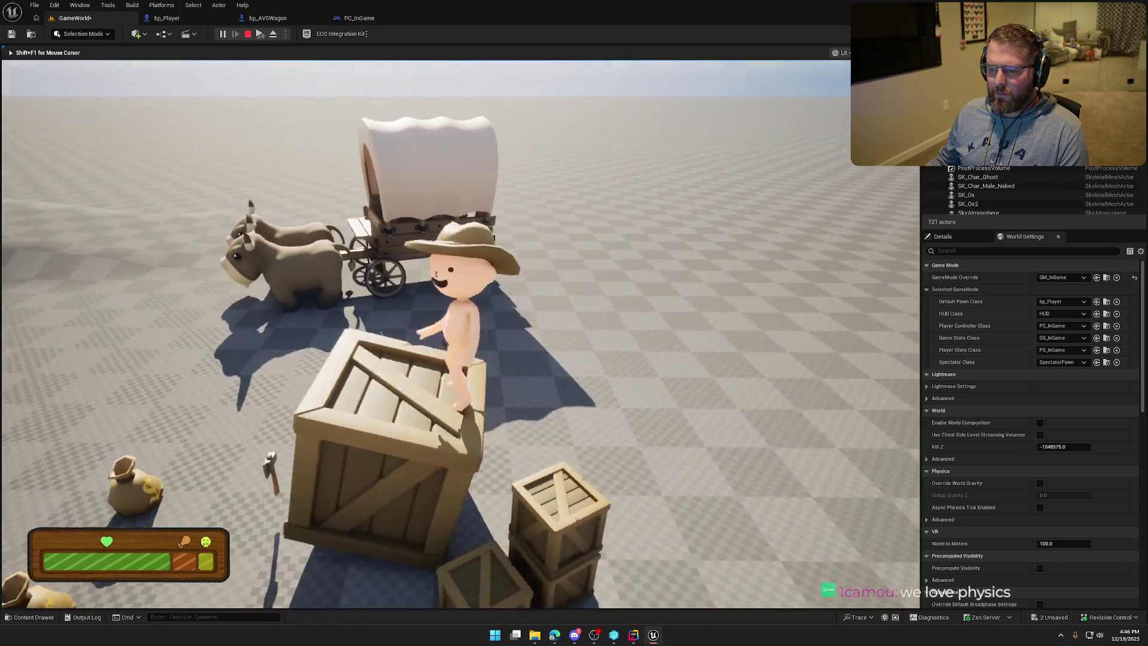
{"action": "key", "text": "Escape"}
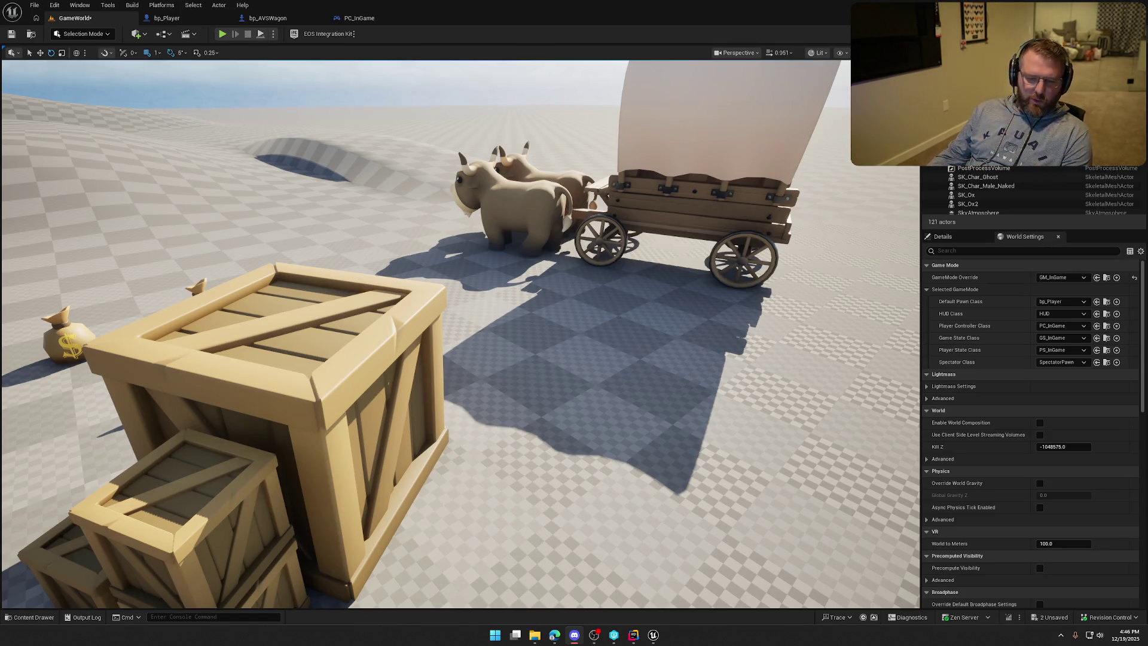
Step: Collapse the advanced pins of bp_Player's Make Physical Animation Data node and save the blueprint
{"action": "left_click", "coordinate": [169, 18]}
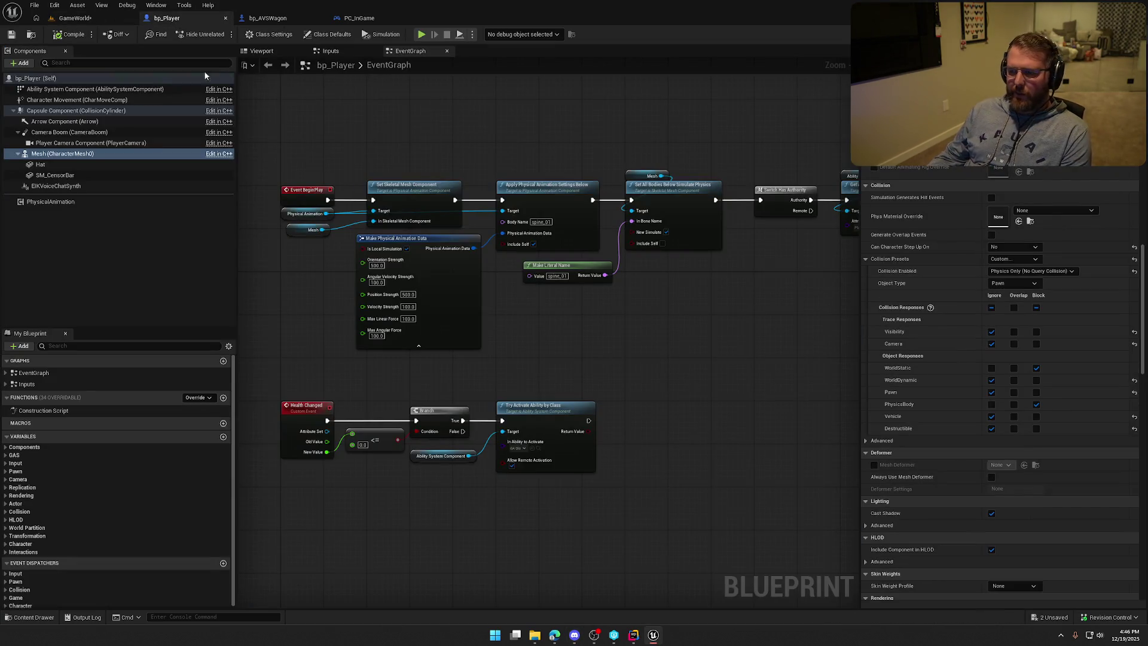
{"action": "left_click_drag", "start_coordinate": [416, 252], "coordinate": [427, 247]}
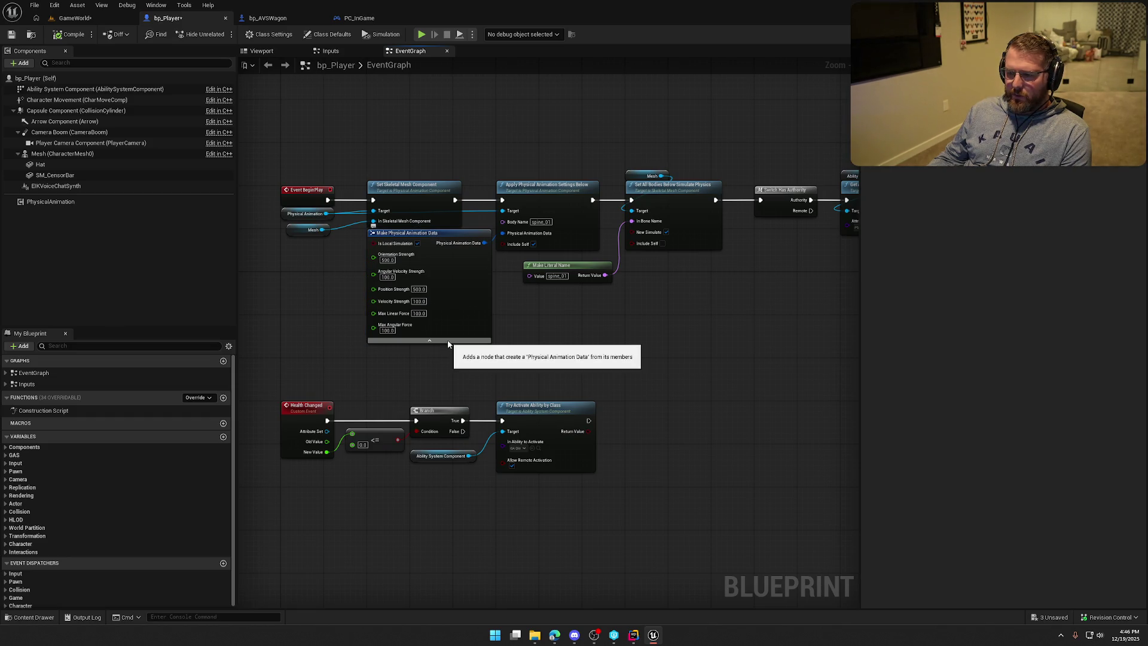
{"action": "left_click", "coordinate": [450, 341]}
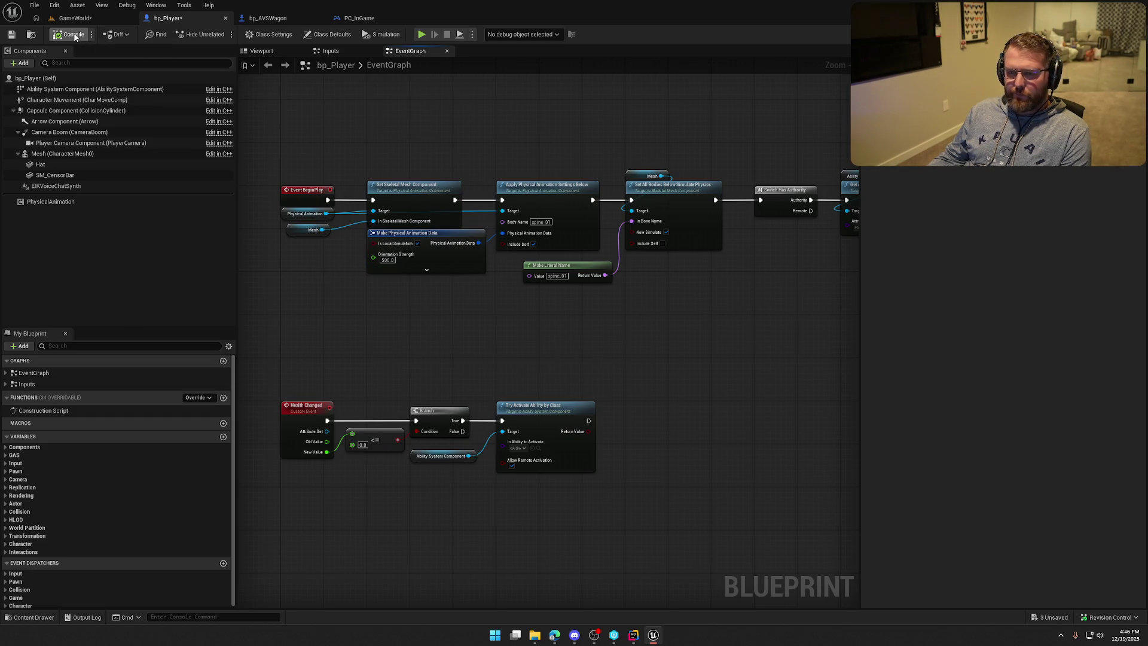
{"action": "key", "text": "ctrl+s"}
Step: Set the bp_Player Mesh's Collision Enabled to No Collision, compile, and return to GameWorld
{"action": "left_click", "coordinate": [78, 154]}
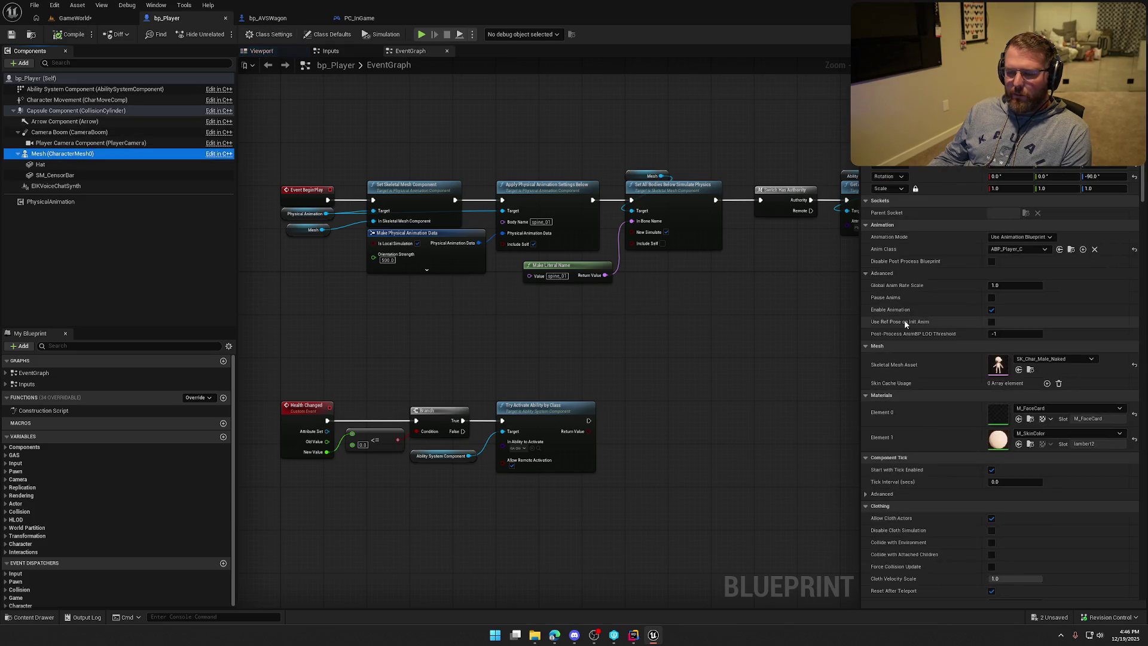
{"action": "scroll", "coordinate": [966, 367], "scroll_direction": "down", "scroll_amount": 5}
{"action": "scroll", "coordinate": [968, 429], "scroll_direction": "down", "scroll_amount": 8}
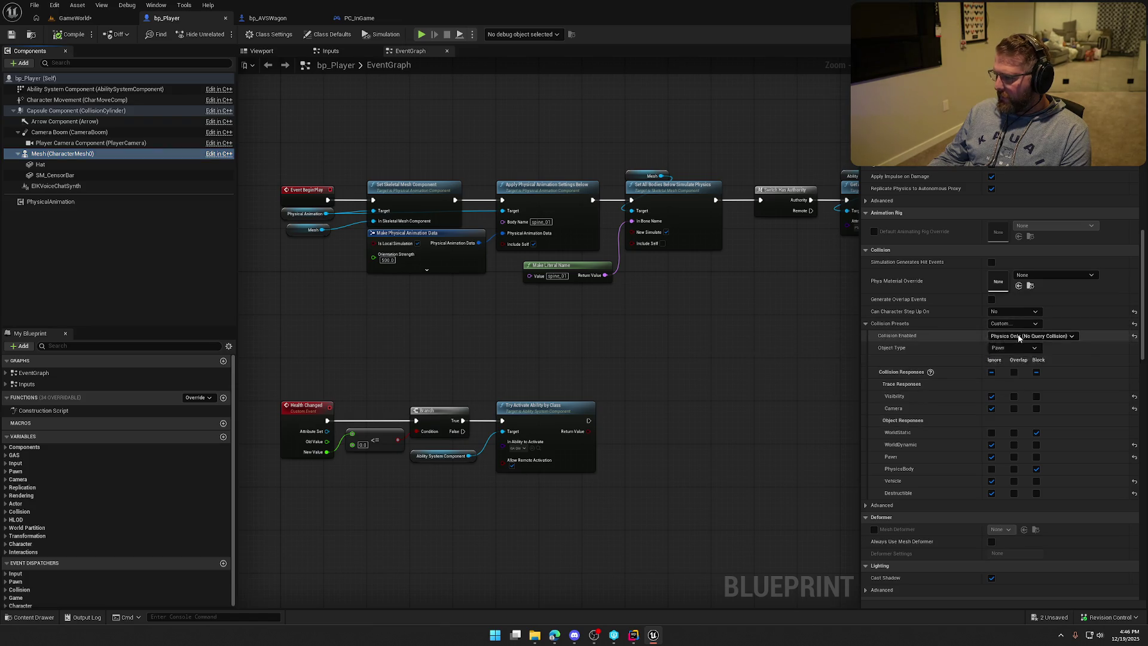
{"action": "left_click", "coordinate": [1019, 337]}
{"action": "left_click", "coordinate": [1017, 346]}
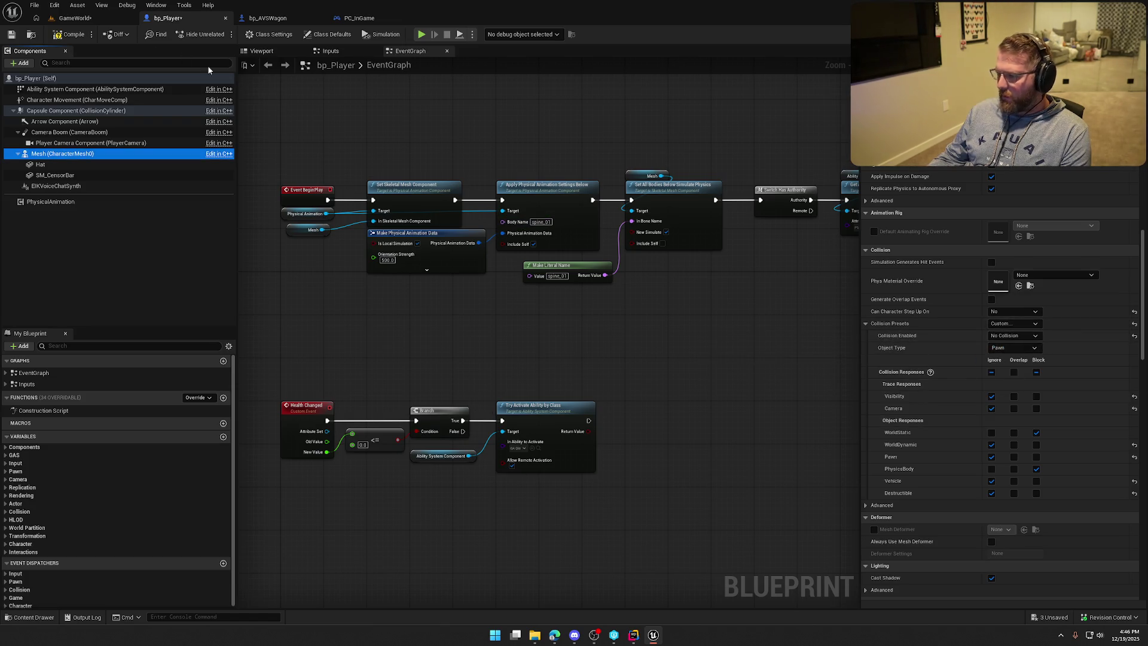
{"action": "left_click", "coordinate": [60, 34]}
{"action": "left_click", "coordinate": [75, 19]}
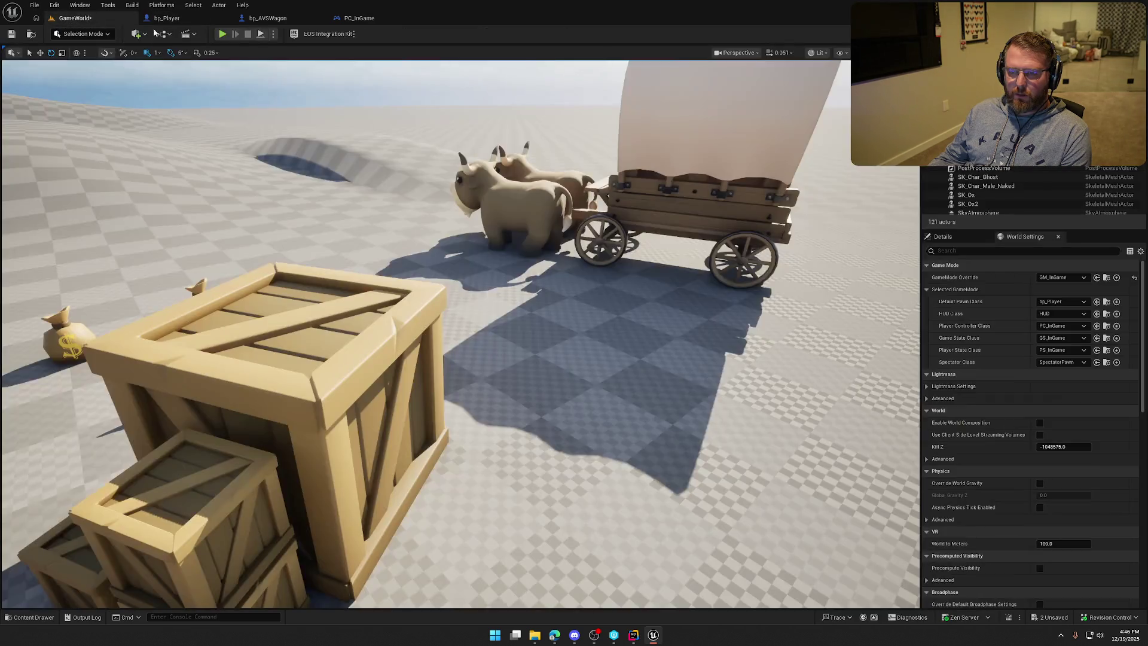
Step: Play-test by running the character onto the small, stacked and big crates, then stop
{"action": "left_click", "coordinate": [223, 34]}
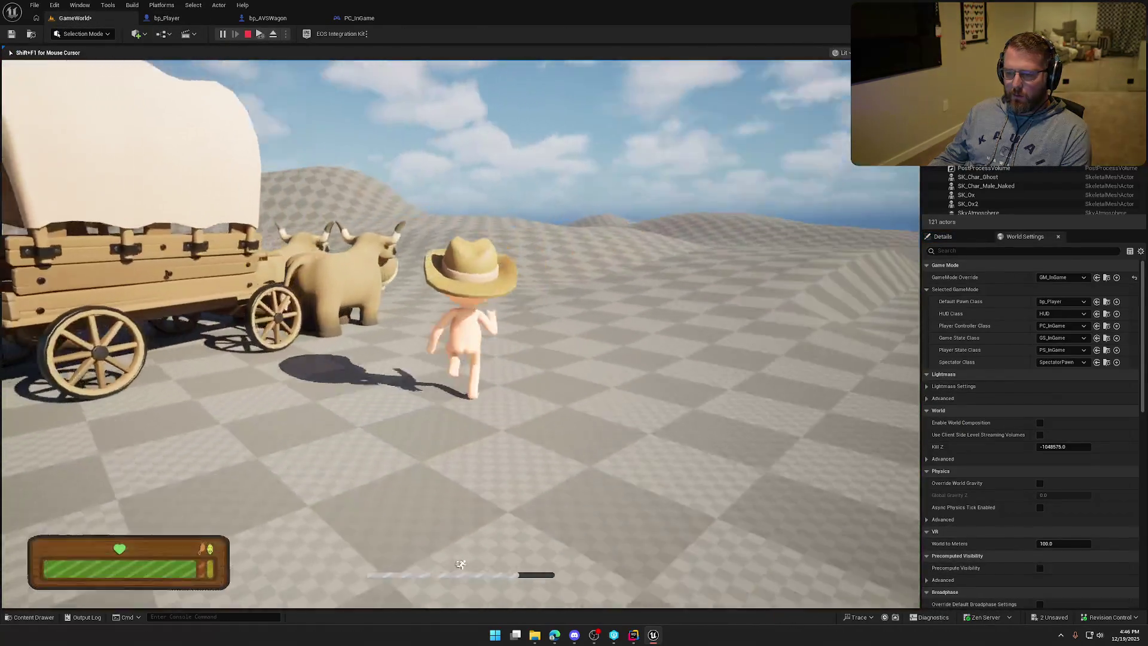
{"action": "key", "text": "w"}
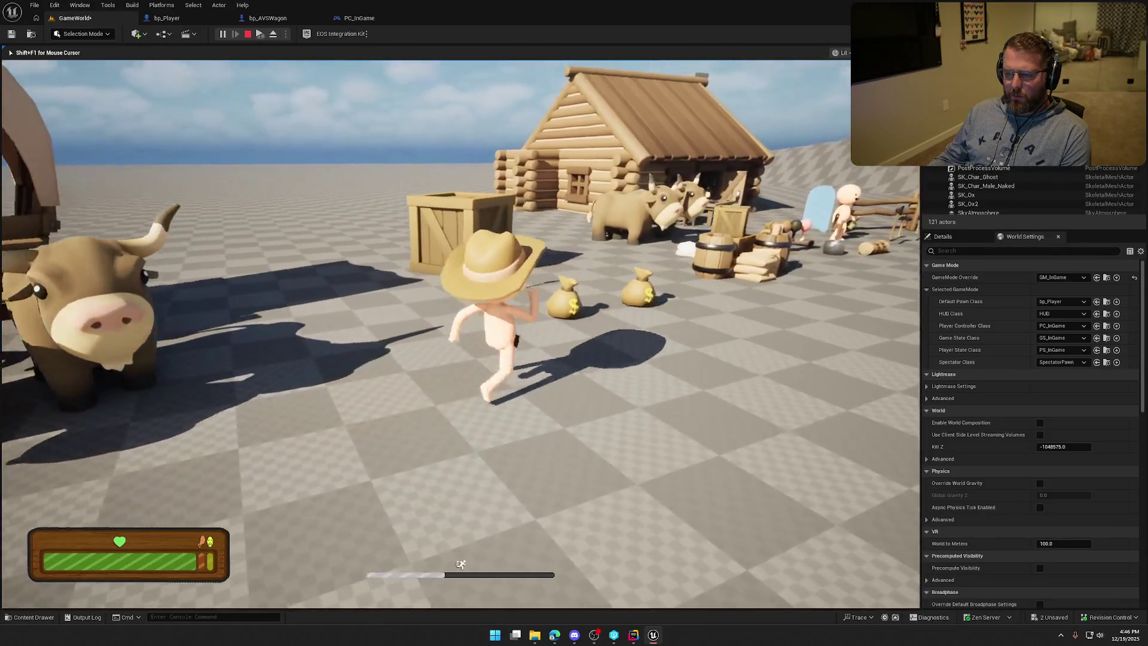
{"action": "key", "text": "w"}
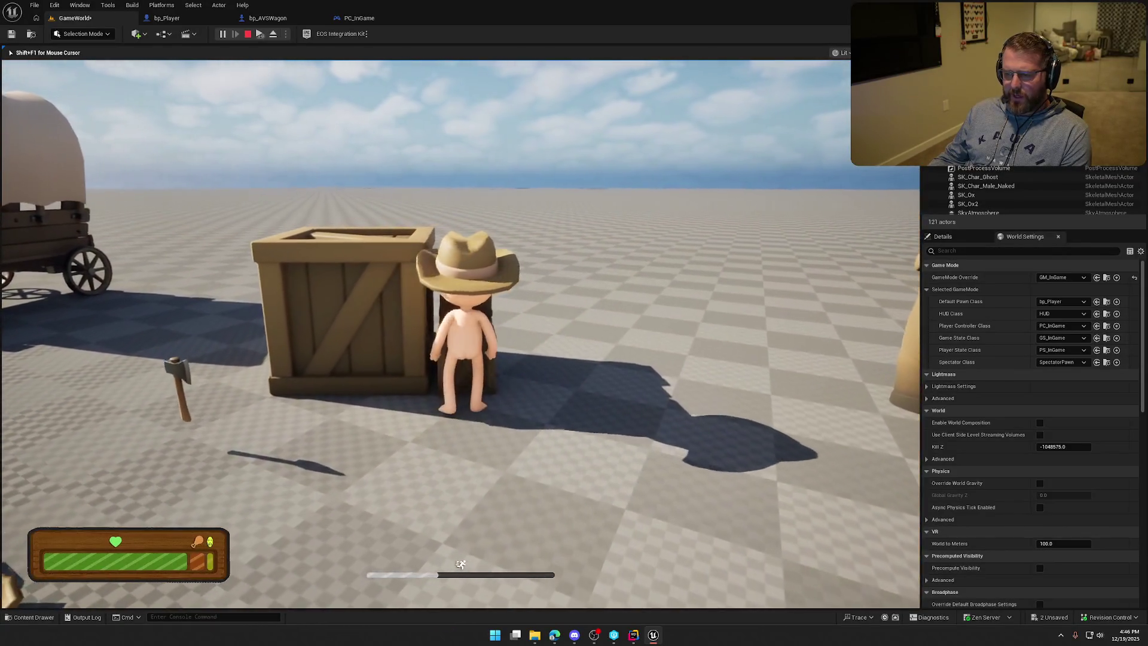
{"action": "key", "text": "space"}
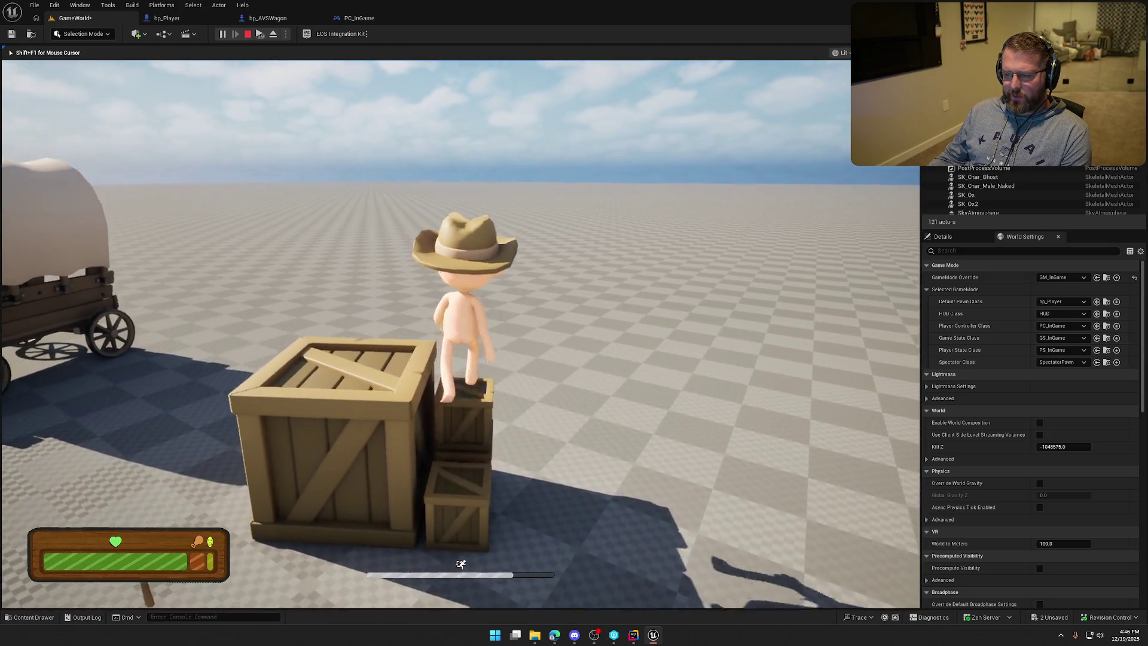
{"action": "key", "text": "space"}
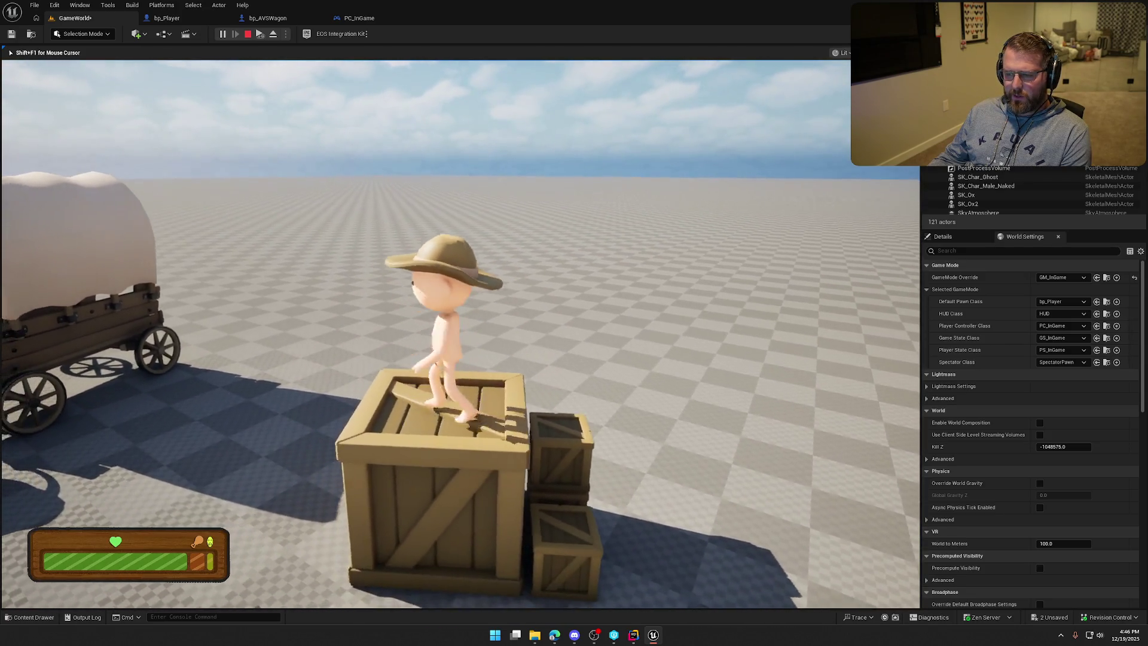
{"action": "key", "text": "d"}
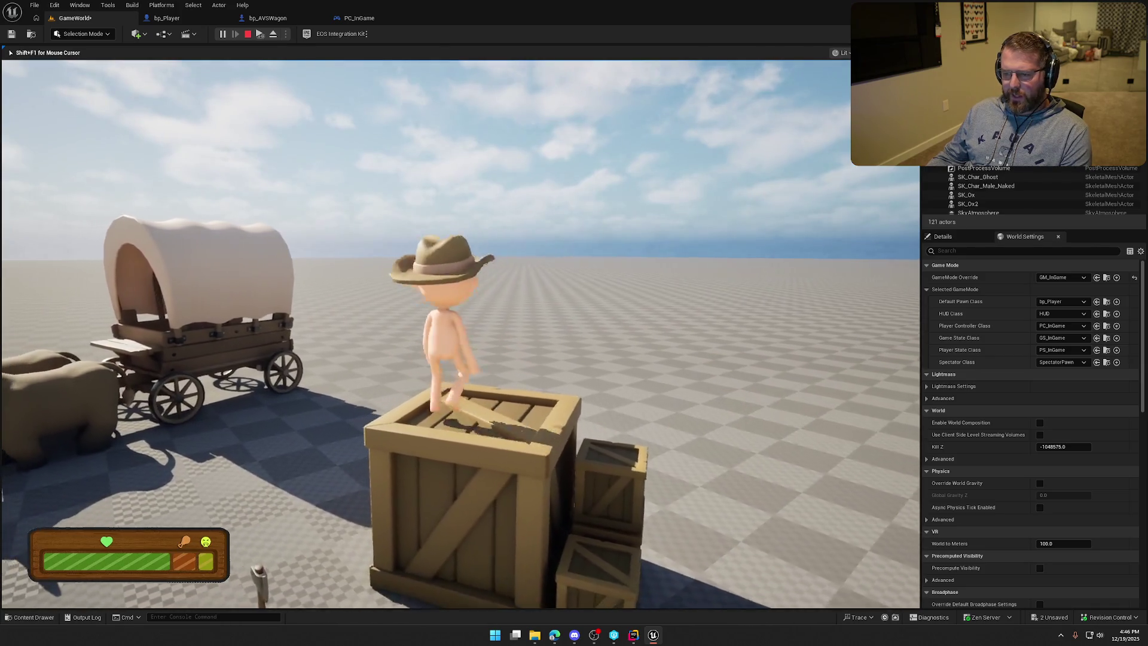
{"action": "key", "text": "Escape"}
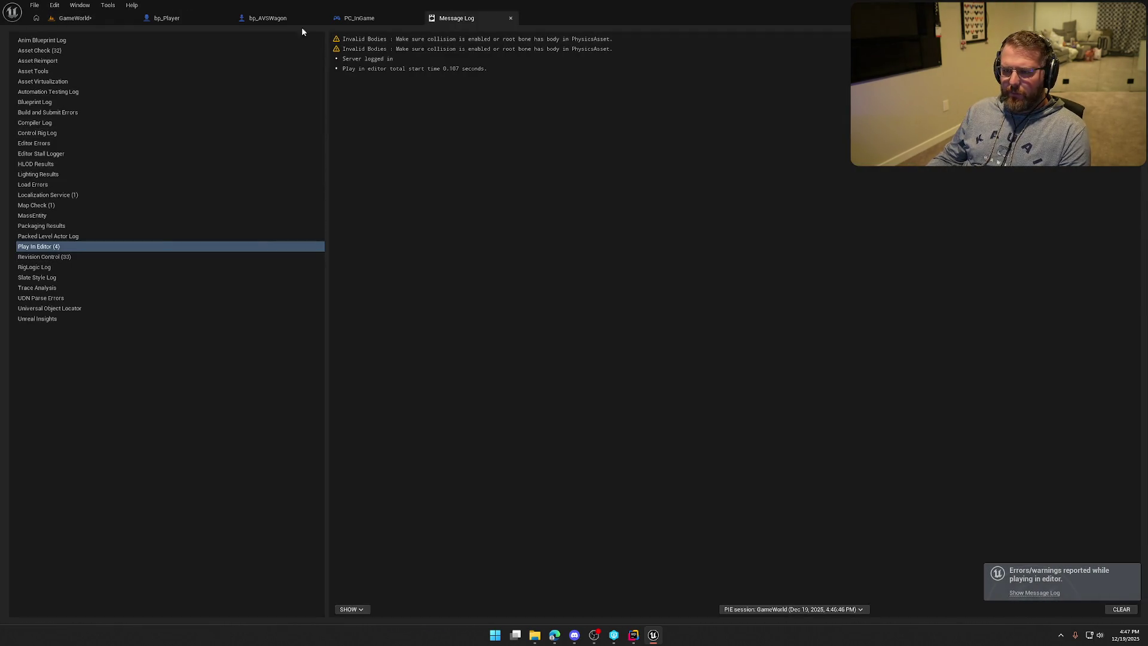
Step: Change bp_Player Mesh's Collision Enabled to Physics Only (No Query Collision), then go back to GameWorld
{"action": "left_click", "coordinate": [180, 19]}
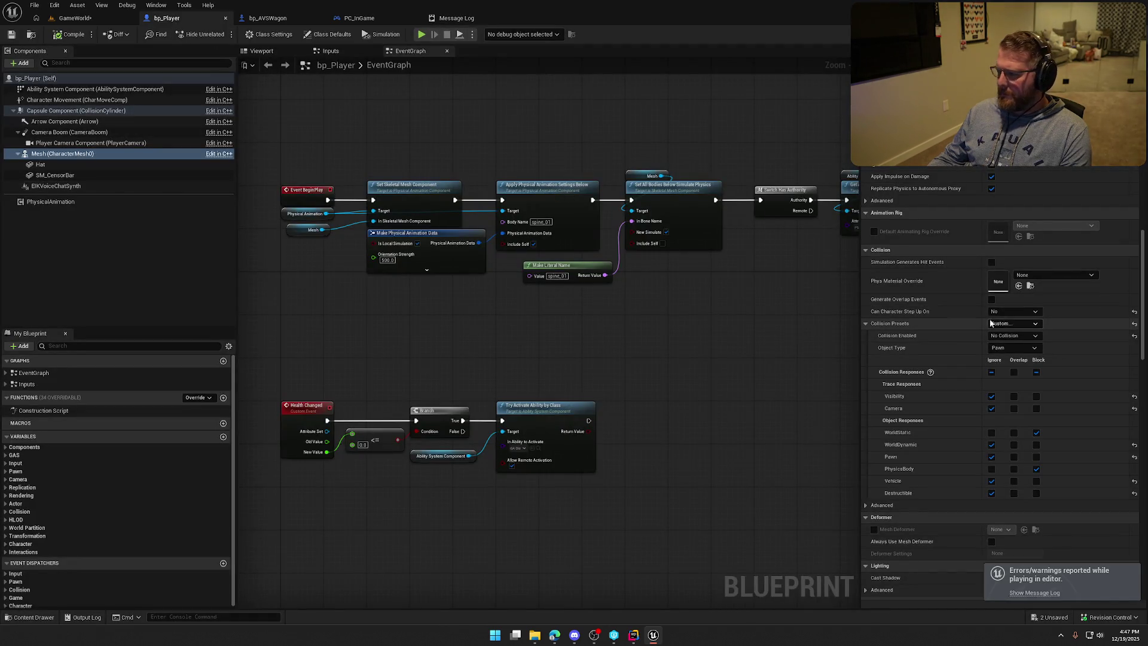
{"action": "left_click", "coordinate": [1014, 326]}
{"action": "left_click", "coordinate": [1014, 335]}
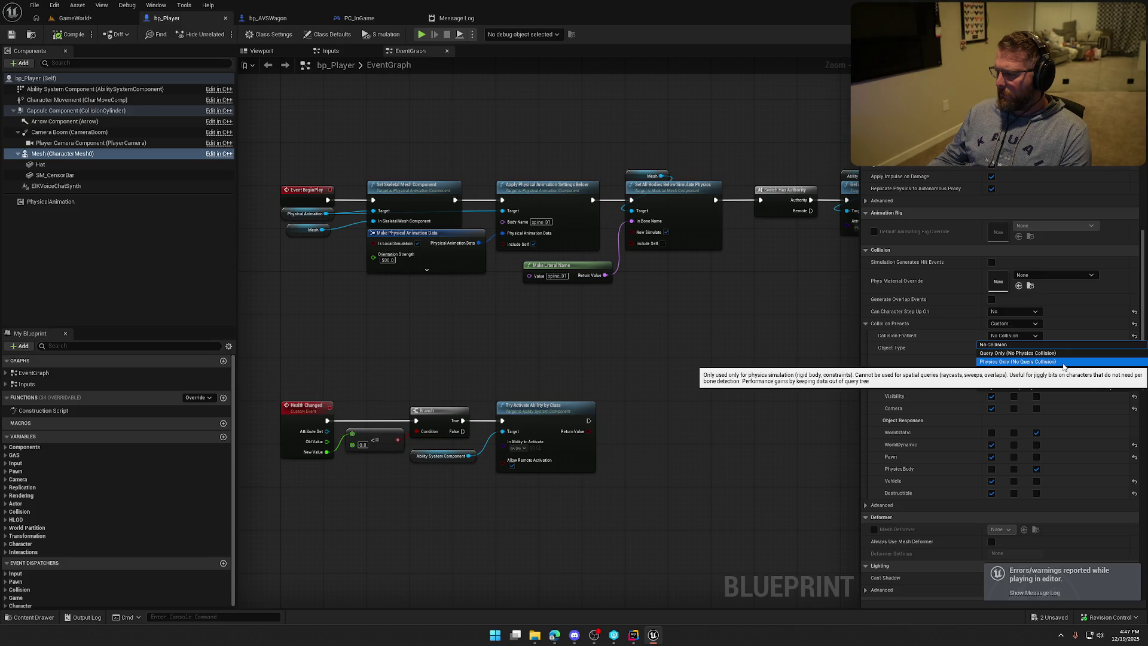
{"action": "left_click", "coordinate": [1064, 362]}
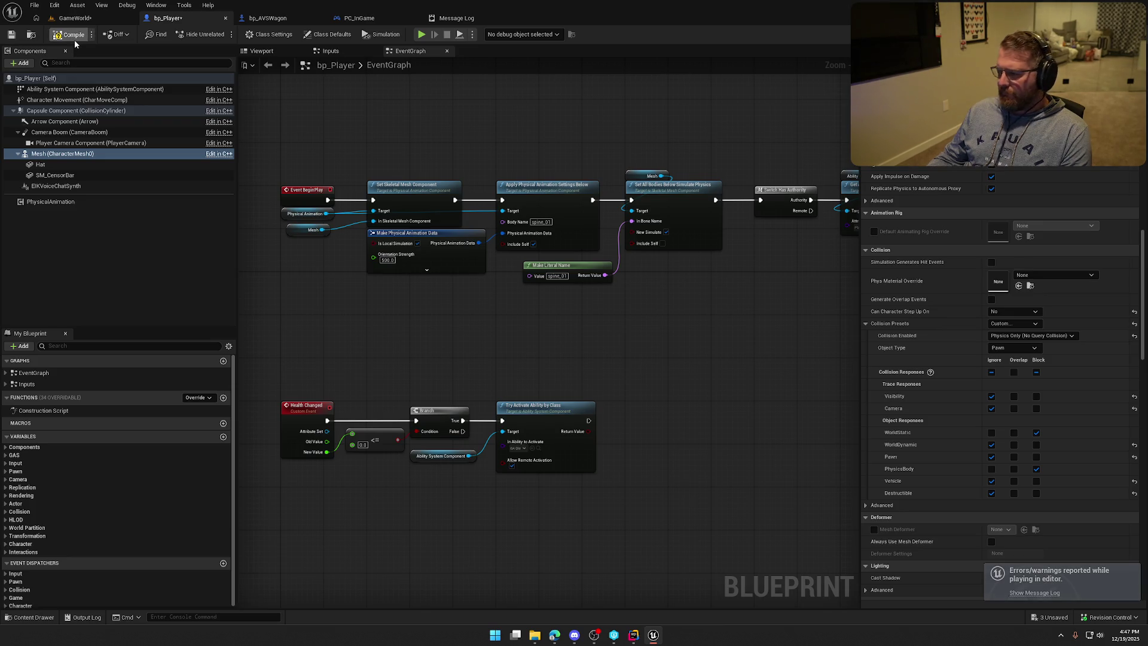
{"action": "left_click", "coordinate": [75, 18]}
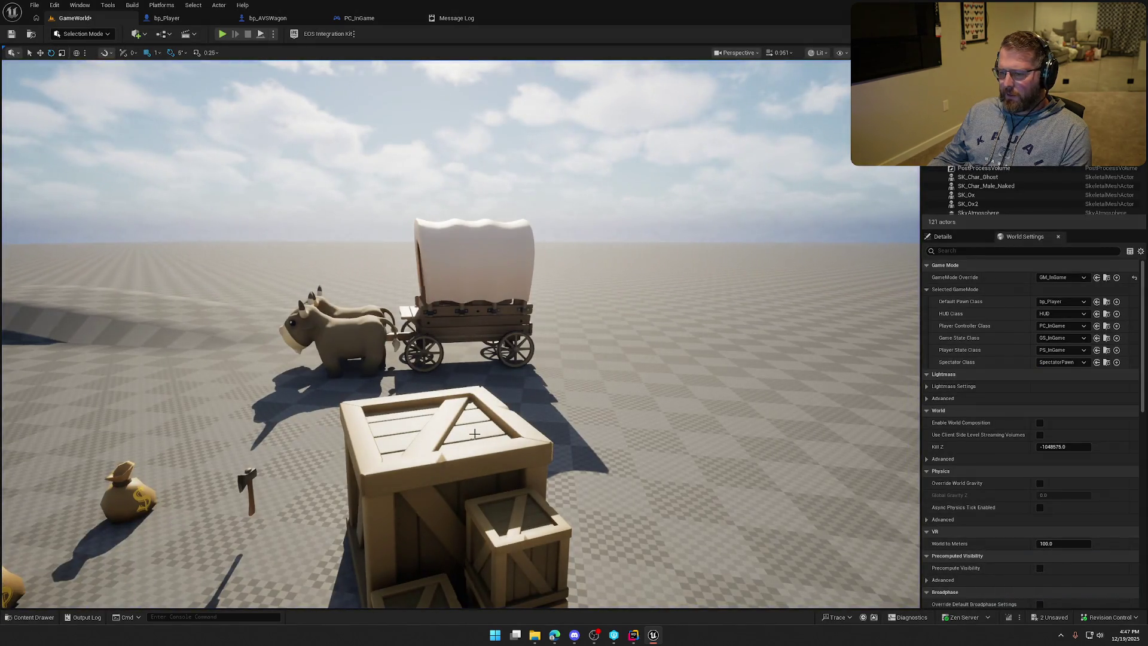
Step: Inspect the big SM_Crate3 crate's collision preset in Details, then return to bp_Player
{"action": "left_click", "coordinate": [475, 433]}
{"action": "left_click", "coordinate": [943, 237]}
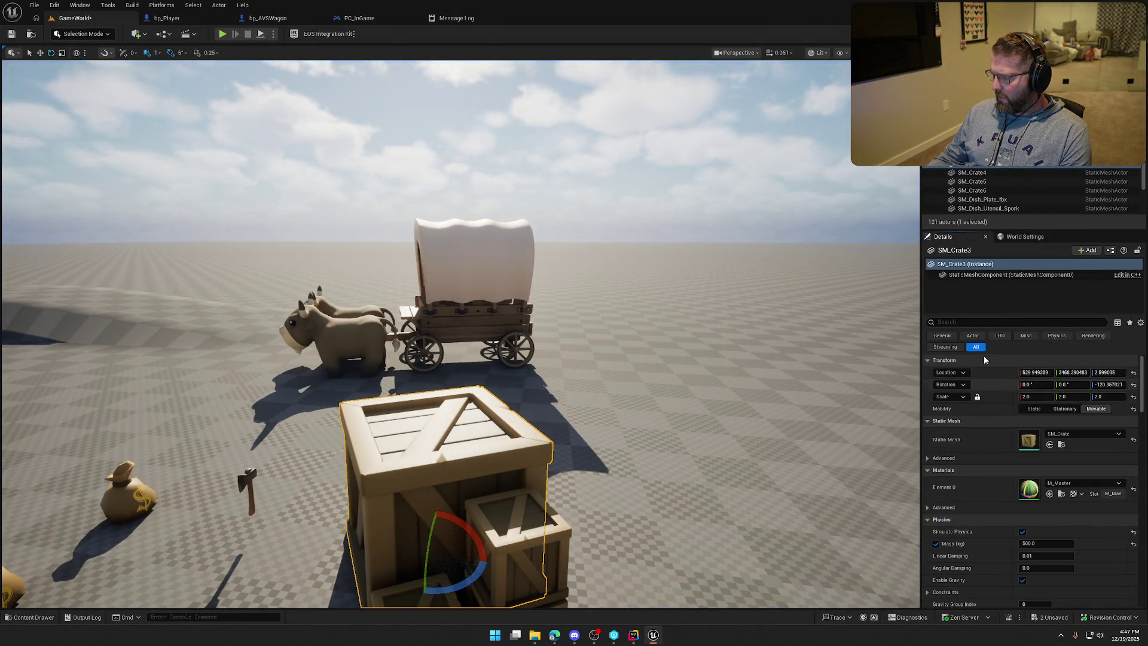
{"action": "scroll", "coordinate": [1016, 419], "scroll_direction": "down", "scroll_amount": 10}
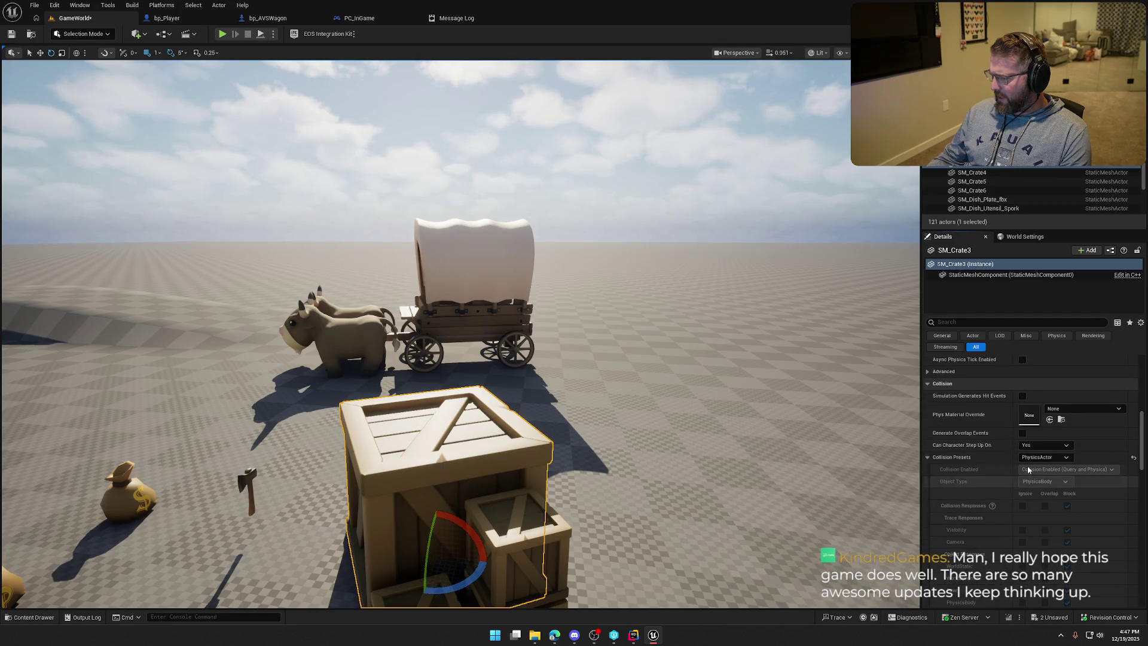
{"action": "left_click", "coordinate": [173, 19]}
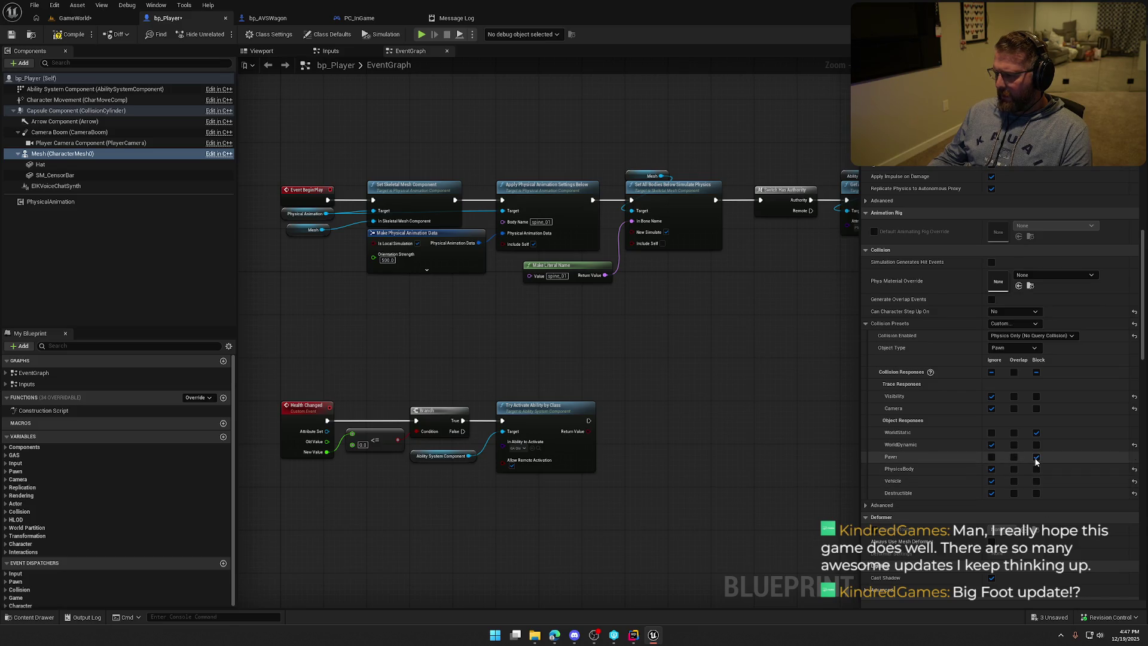
Step: Start a play-test and walk past the oxen to jump onto the small and big crates
{"action": "left_click", "coordinate": [78, 19]}
{"action": "left_click", "coordinate": [221, 34]}
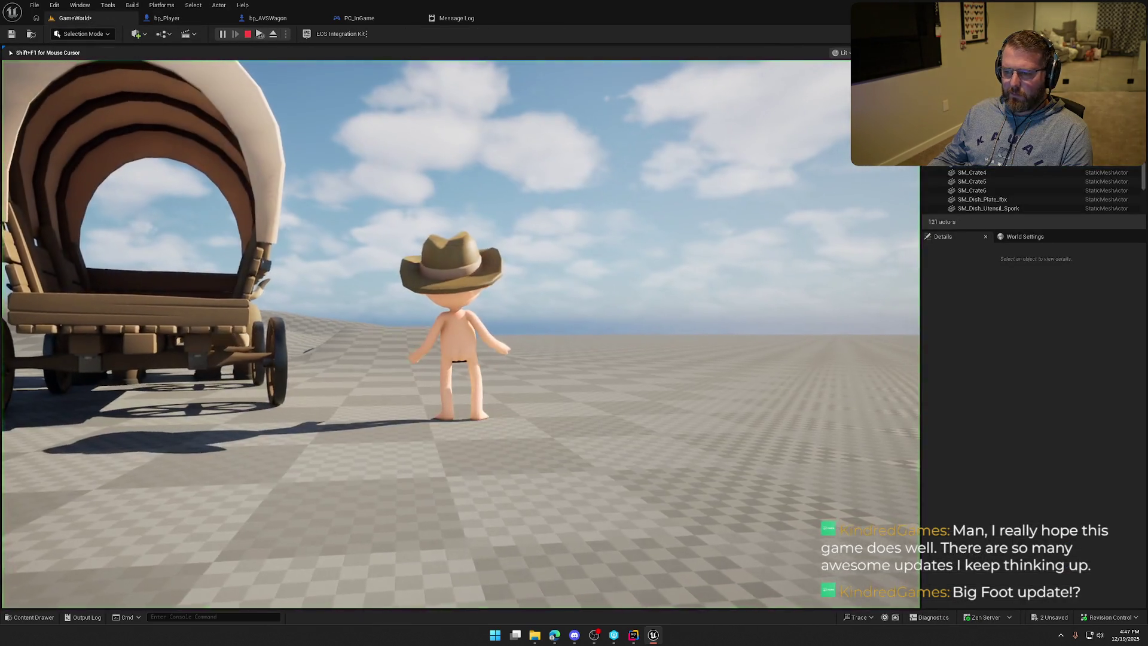
{"action": "key", "text": "w"}
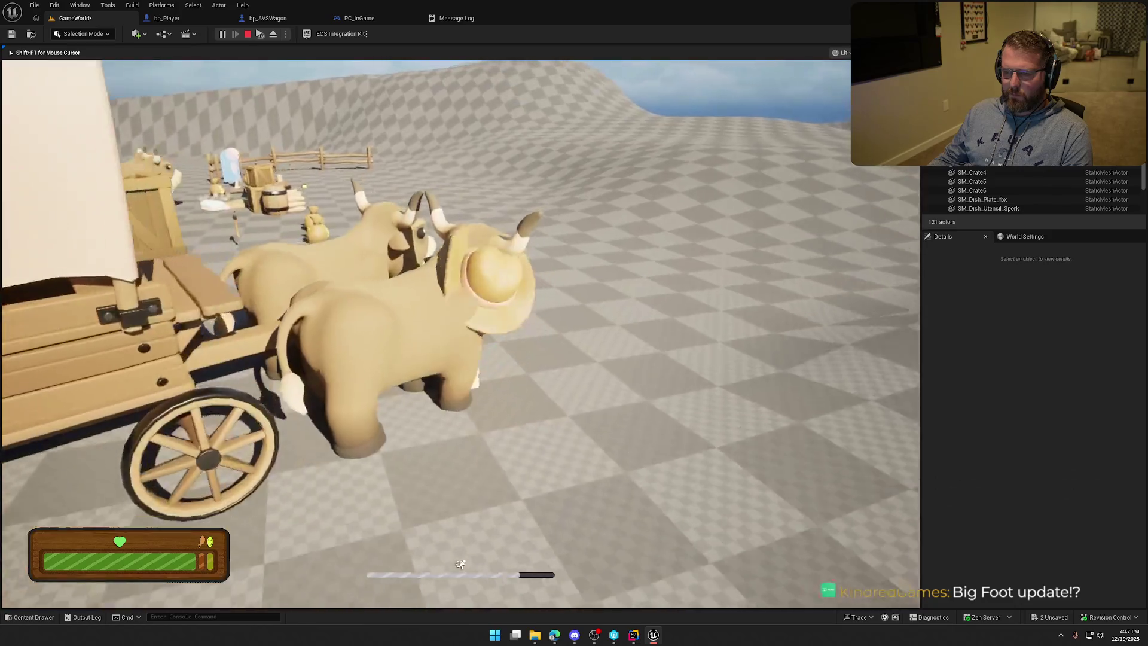
{"action": "key", "text": "w"}
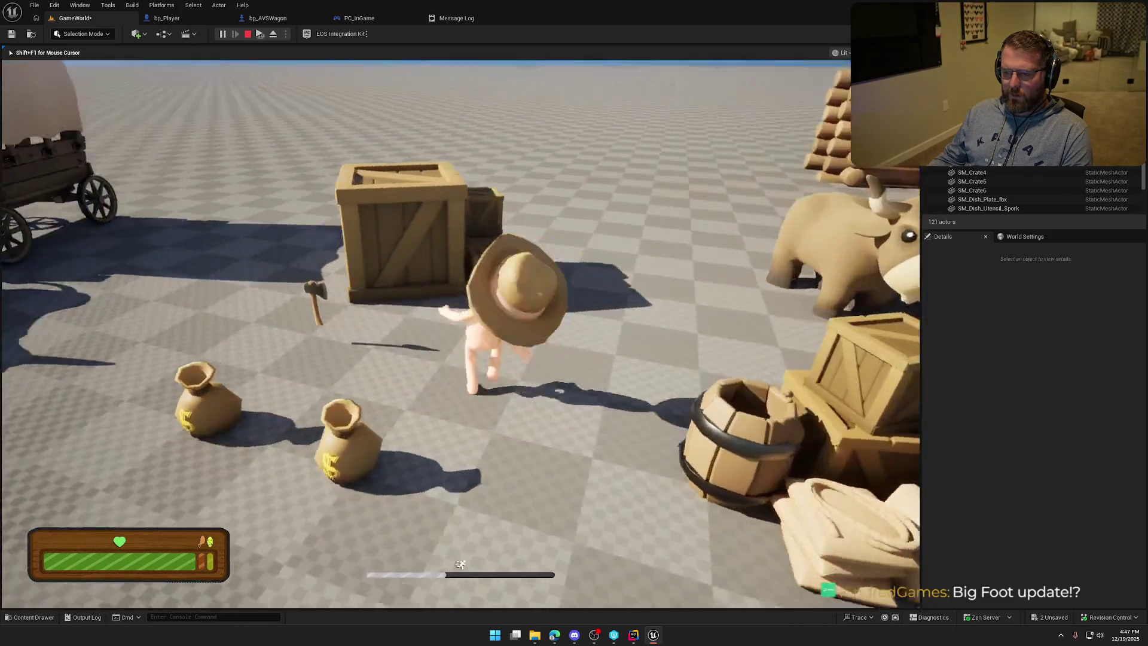
{"action": "key", "text": "w"}
{"action": "key", "text": "space"}
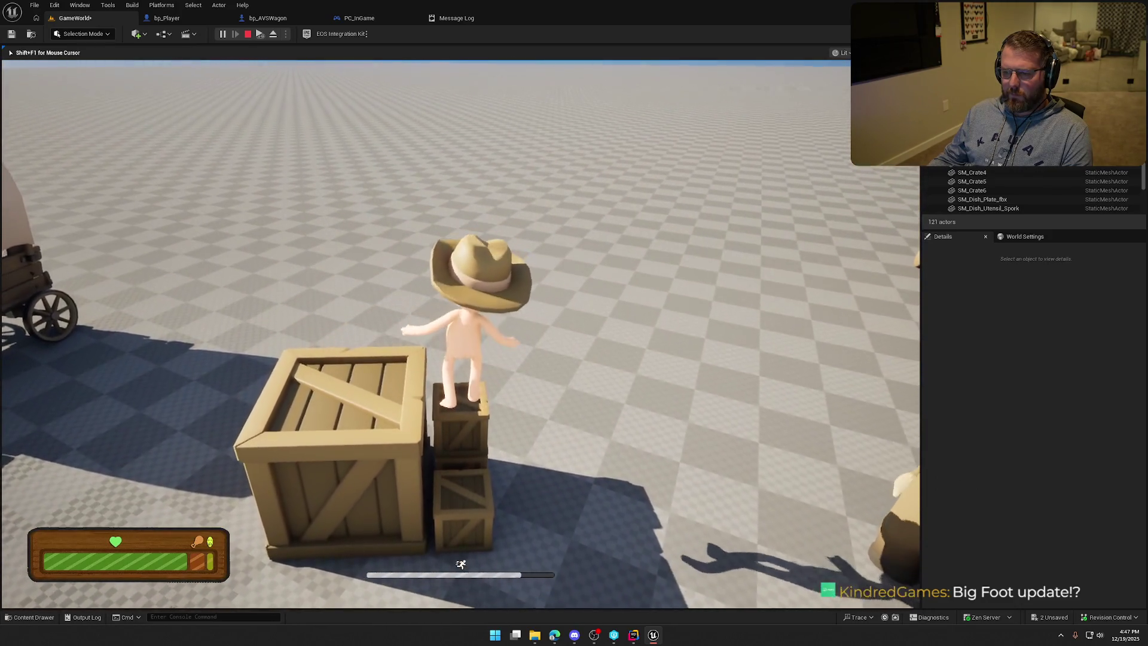
{"action": "key", "text": "w"}
{"action": "key", "text": "space"}
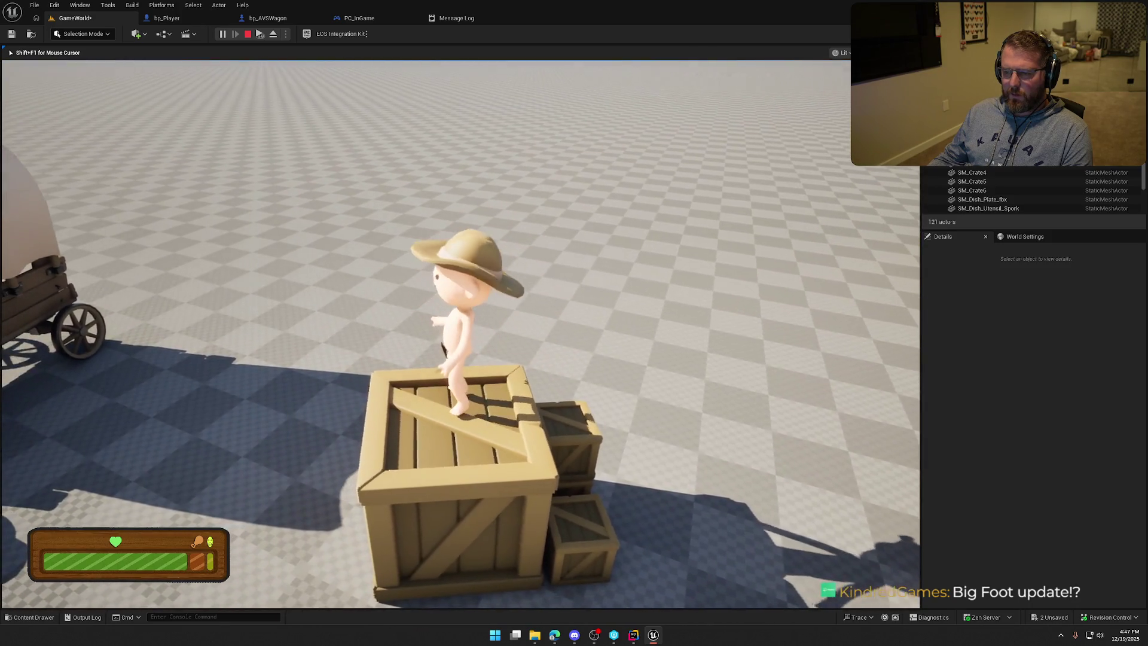
Step: Run back into the oxen so the wagon flips, stop playing, and open bp_AVSWagon
{"action": "key", "text": "w"}
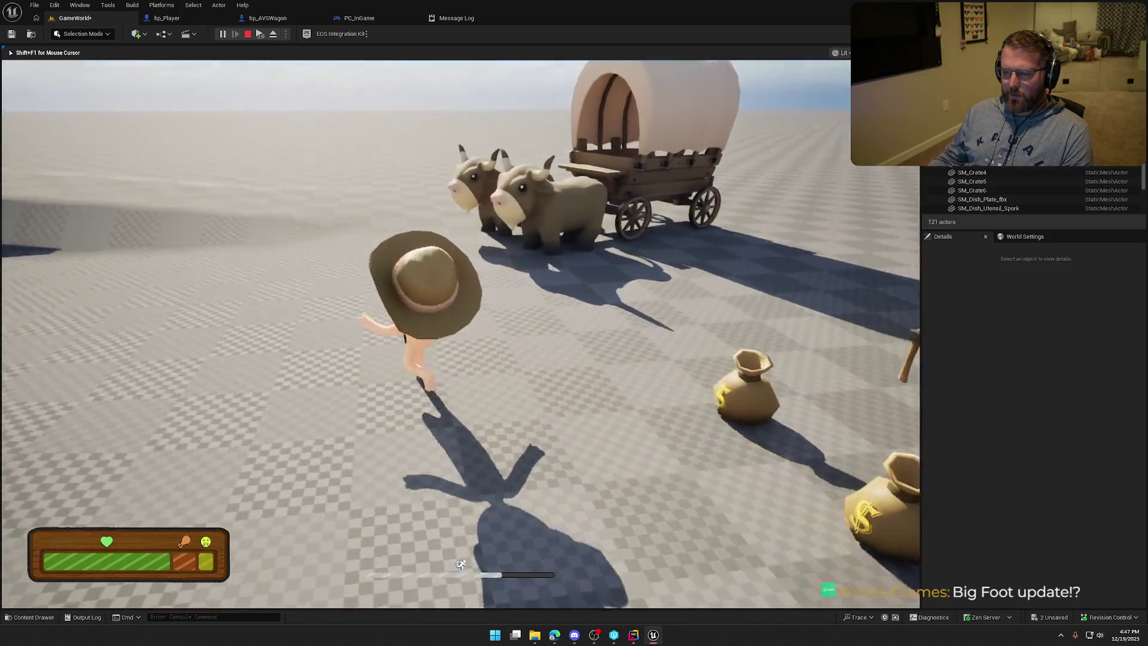
{"action": "key", "text": "w"}
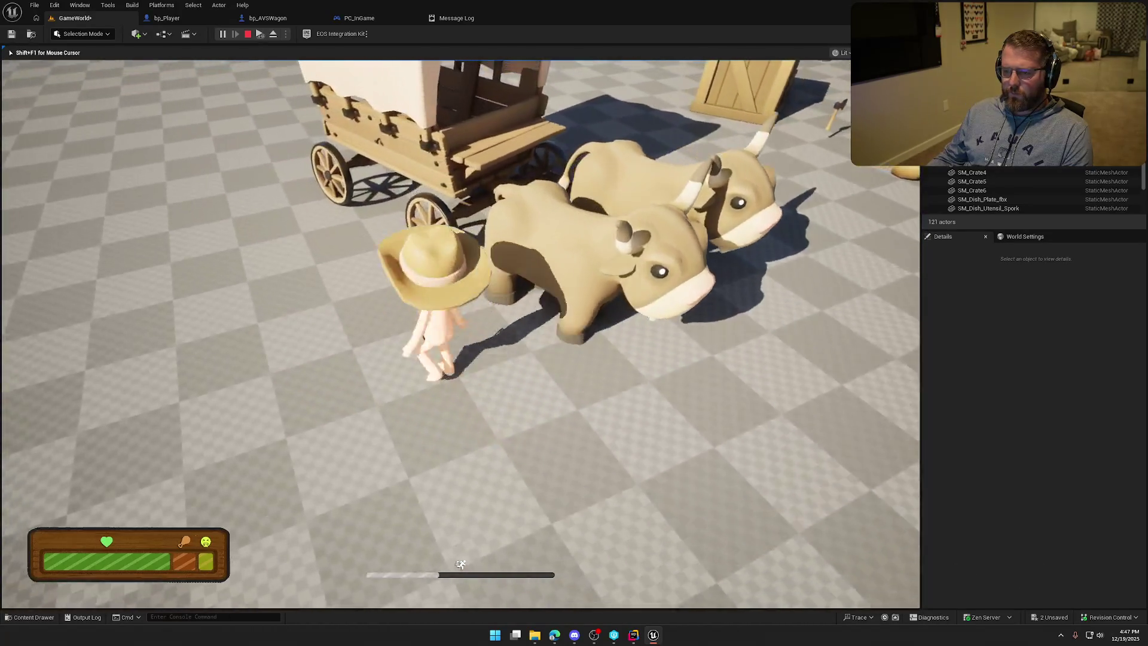
{"action": "key", "text": "w"}
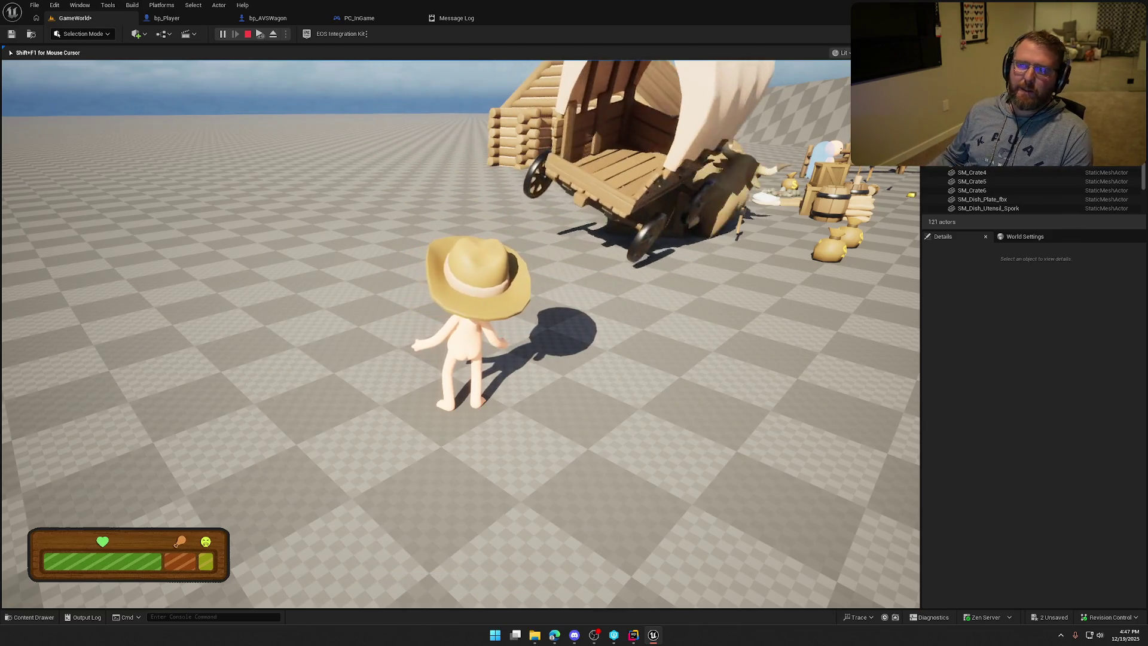
{"action": "key", "text": "Escape"}
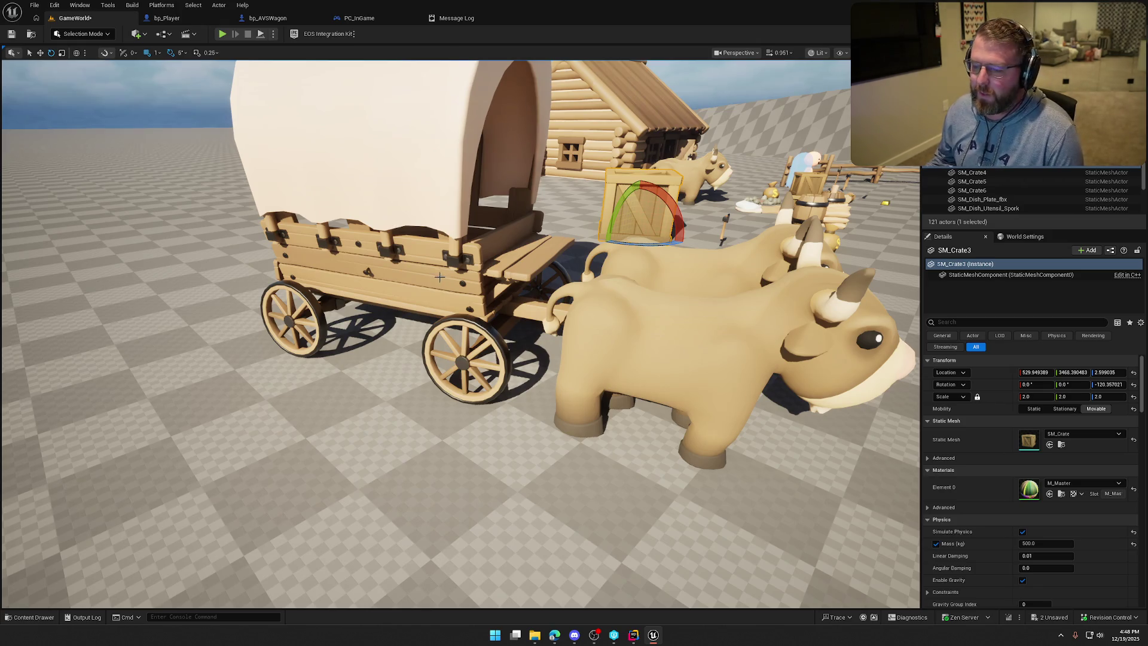
{"action": "left_click", "coordinate": [279, 18]}
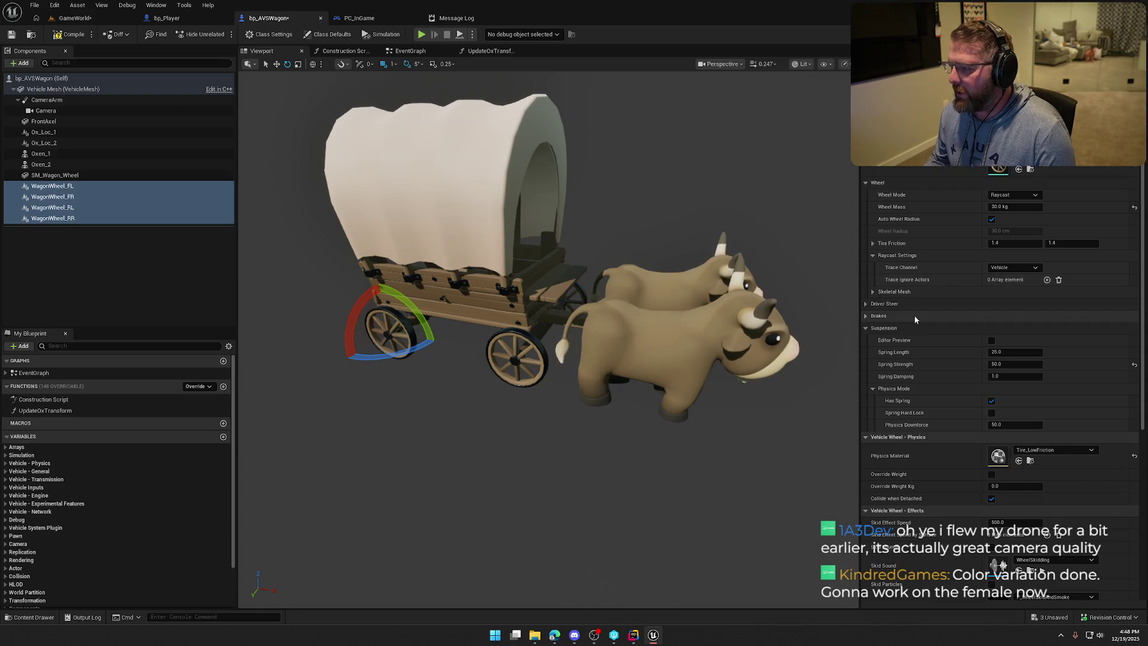
Step: Scroll the WagonWheels' Details to Vehicle Wheel - Config, showing Raycast on Vehicle channel and 30 kg mass
{"action": "scroll", "coordinate": [926, 320], "scroll_direction": "up", "scroll_amount": 1}
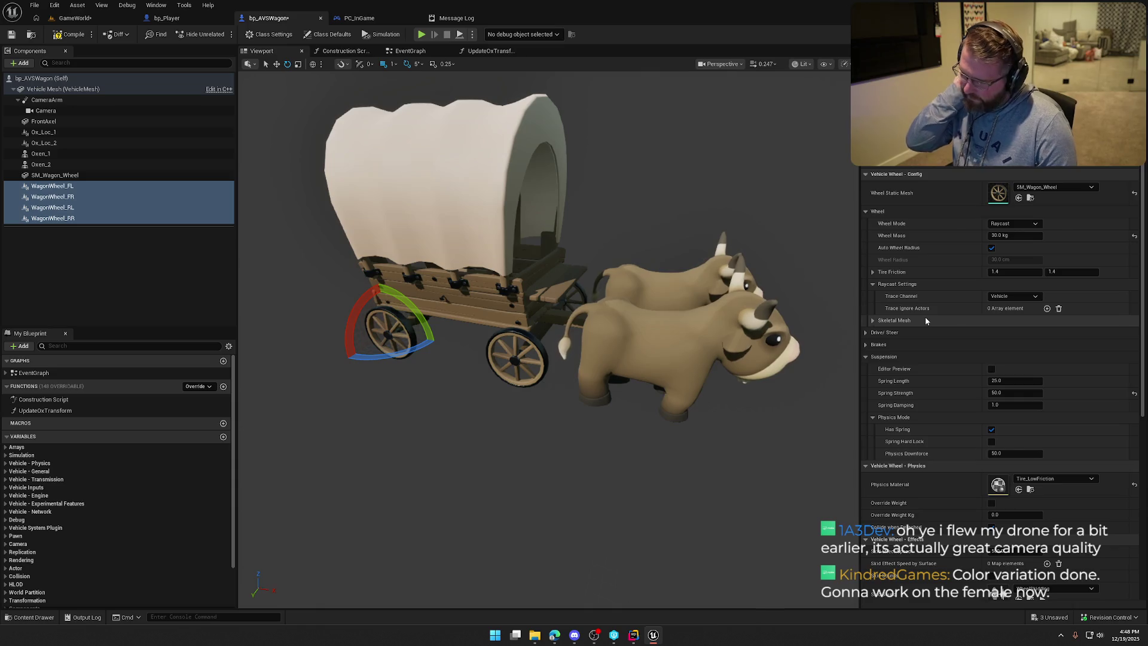
{"action": "scroll", "coordinate": [925, 322], "scroll_direction": "down", "scroll_amount": 9}
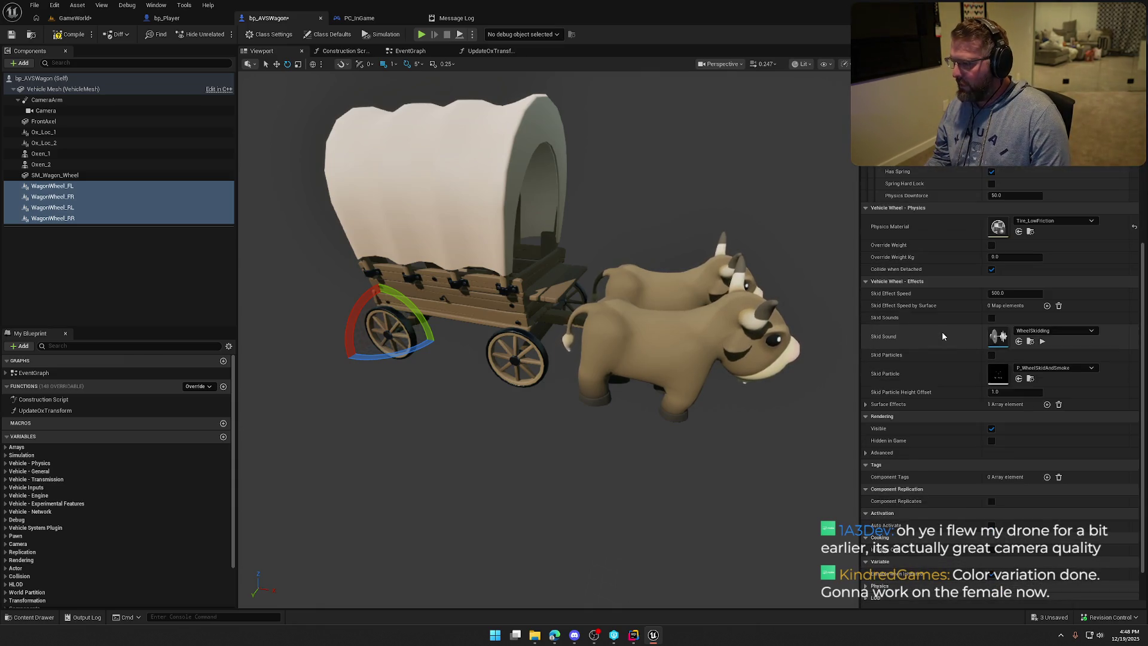
{"action": "scroll", "coordinate": [942, 337], "scroll_direction": "down", "scroll_amount": 1}
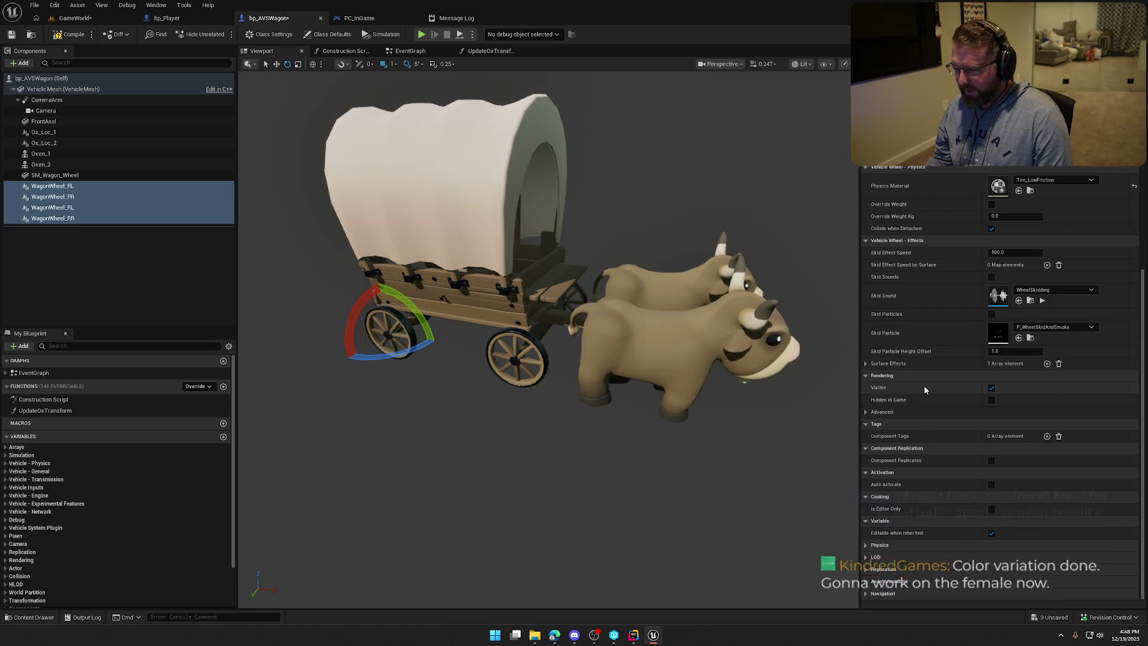
{"action": "scroll", "coordinate": [936, 399], "scroll_direction": "up", "scroll_amount": 2}
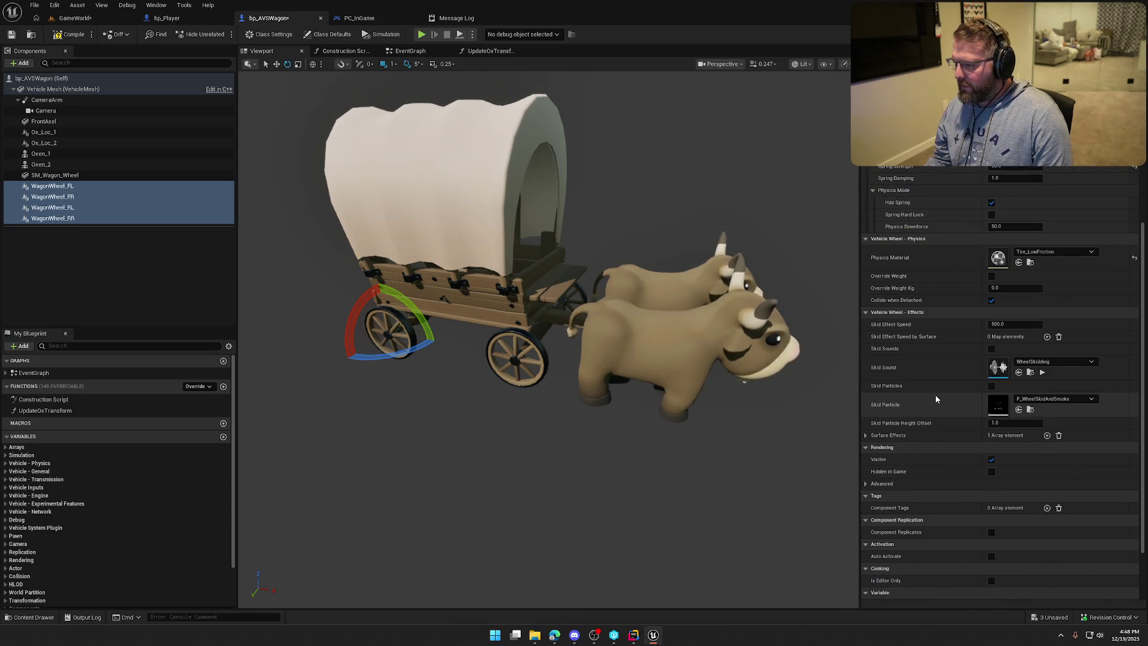
{"action": "scroll", "coordinate": [936, 399], "scroll_direction": "up", "scroll_amount": 2}
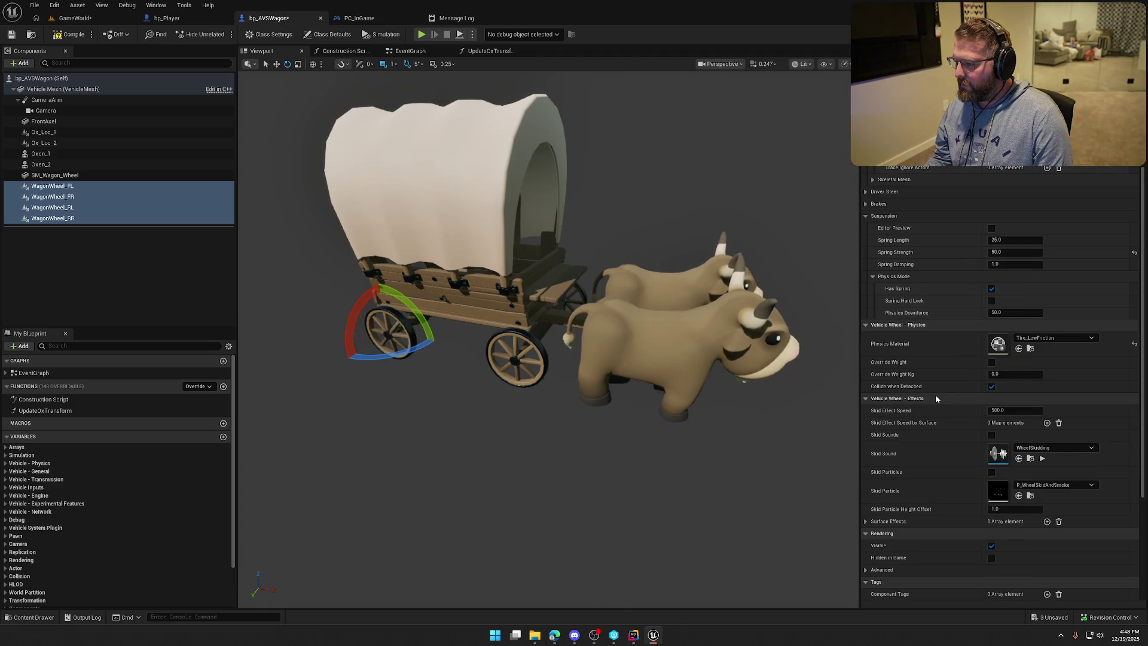
{"action": "scroll", "coordinate": [936, 399], "scroll_direction": "up", "scroll_amount": 2}
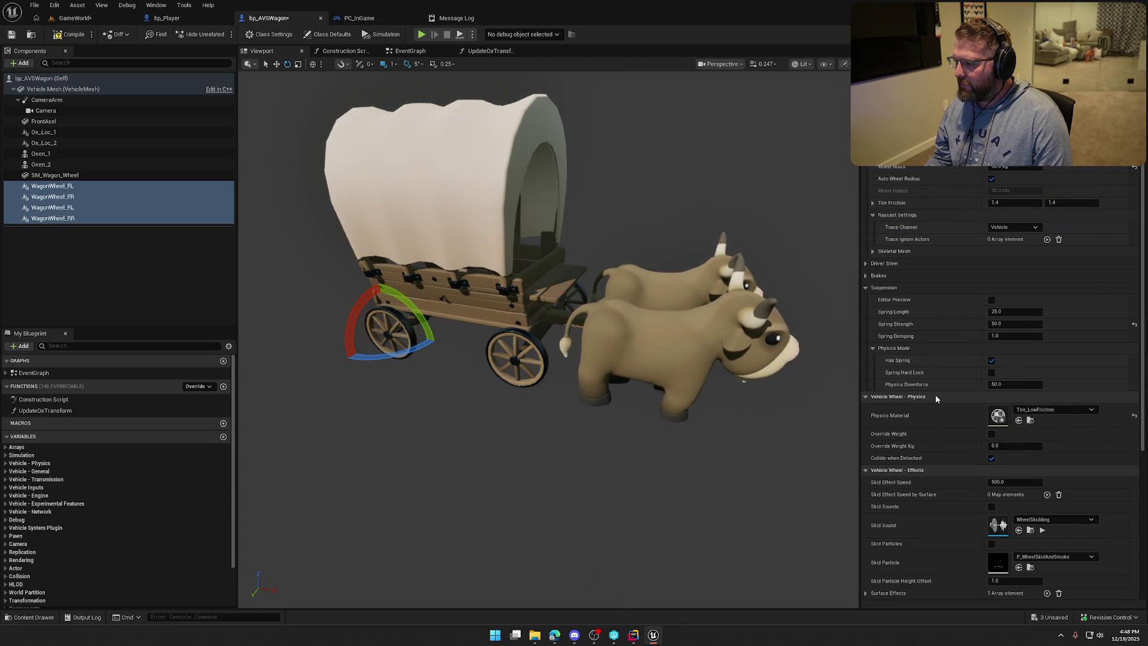
{"action": "scroll", "coordinate": [936, 399], "scroll_direction": "up", "scroll_amount": 1}
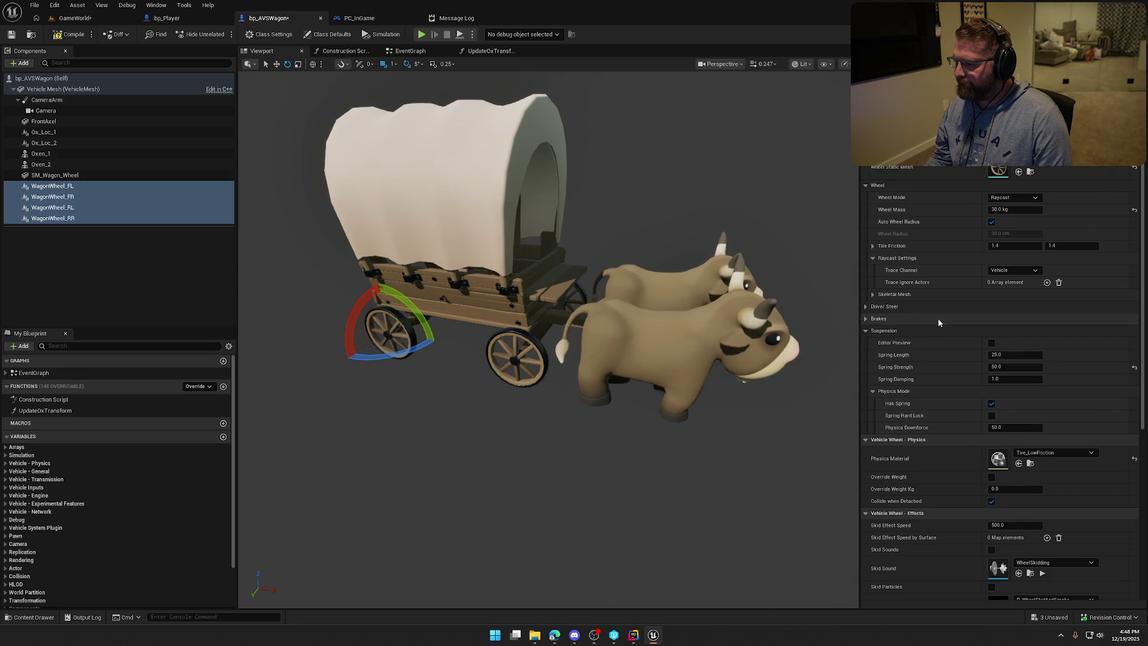
{"action": "scroll", "coordinate": [876, 296], "scroll_direction": "up", "scroll_amount": 1}
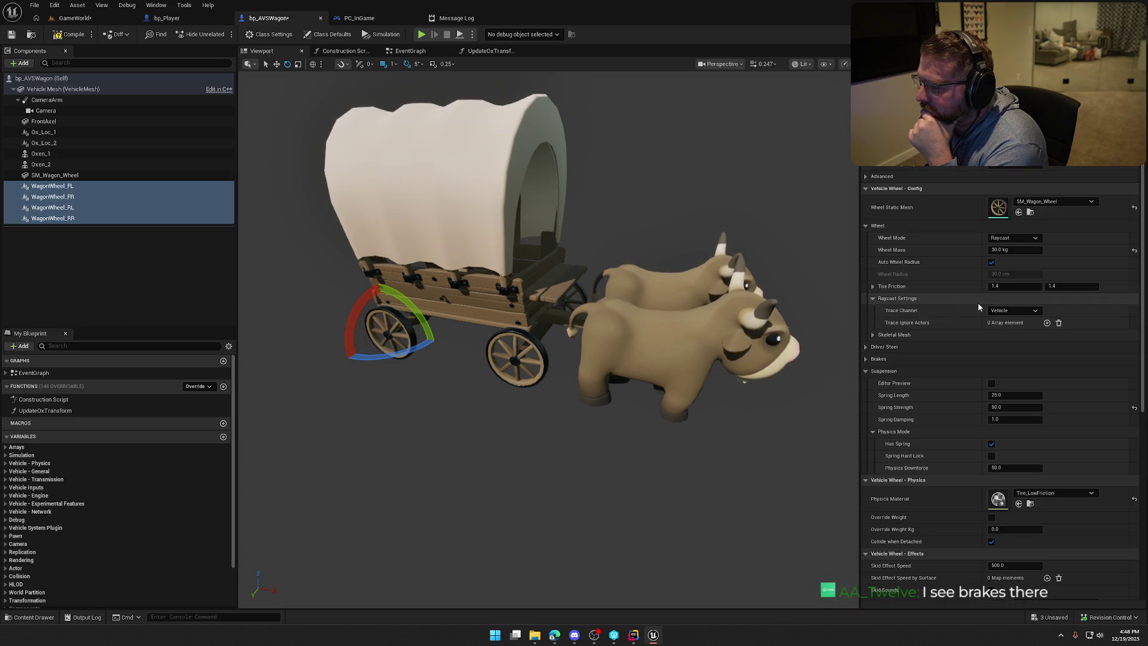
Step: Review the wheels' Trace Channel options and Brakes/Suspension settings, keep Vehicle, compile, and return to GameWorld
{"action": "left_click", "coordinate": [1010, 311]}
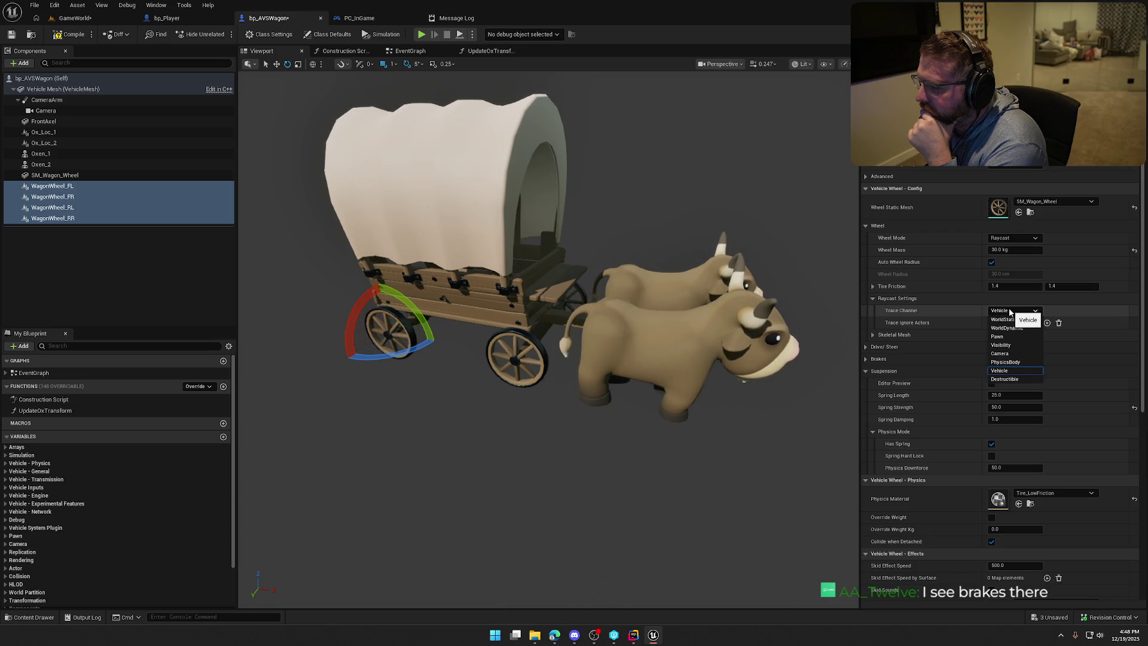
{"action": "left_click", "coordinate": [1009, 311]}
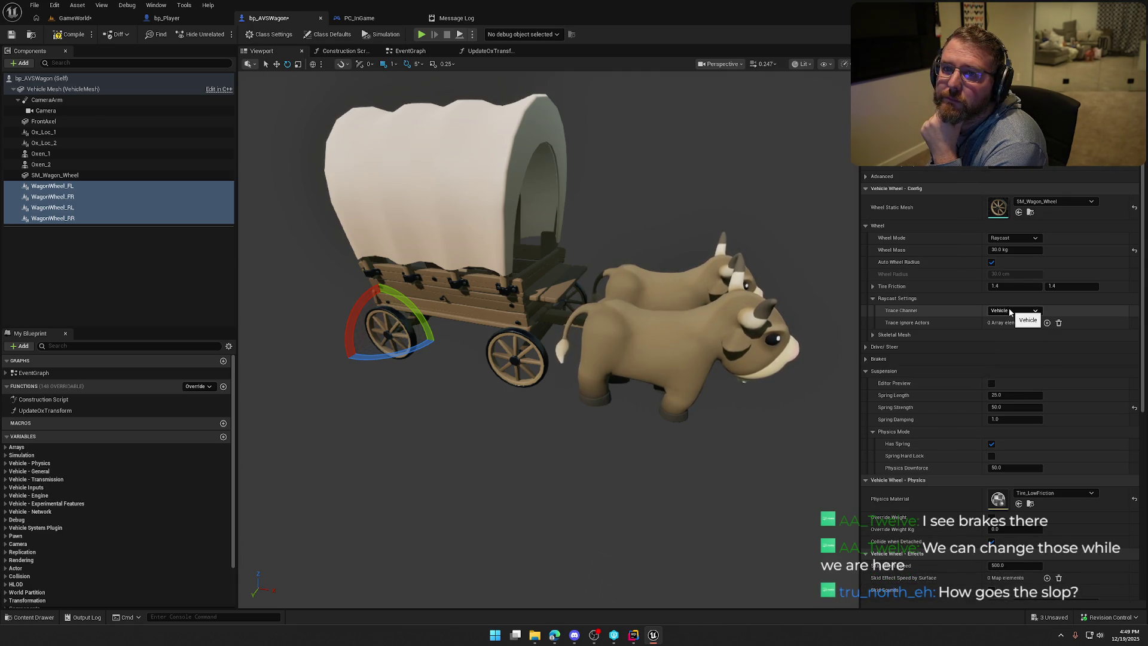
{"action": "left_click", "coordinate": [877, 359]}
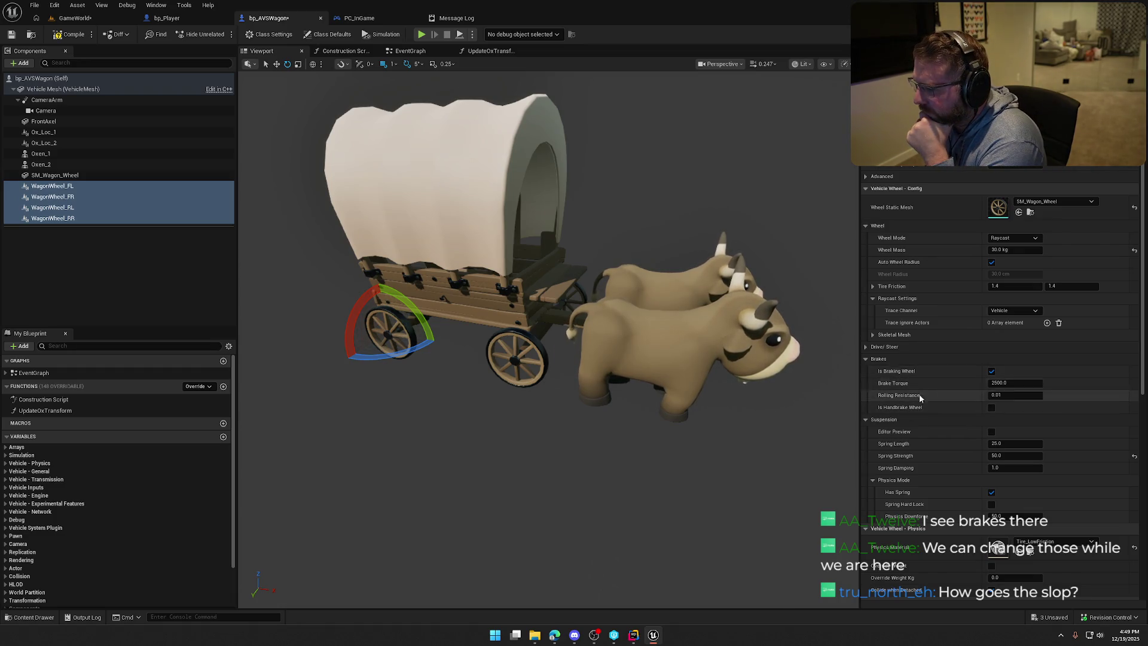
{"action": "left_click", "coordinate": [867, 358]}
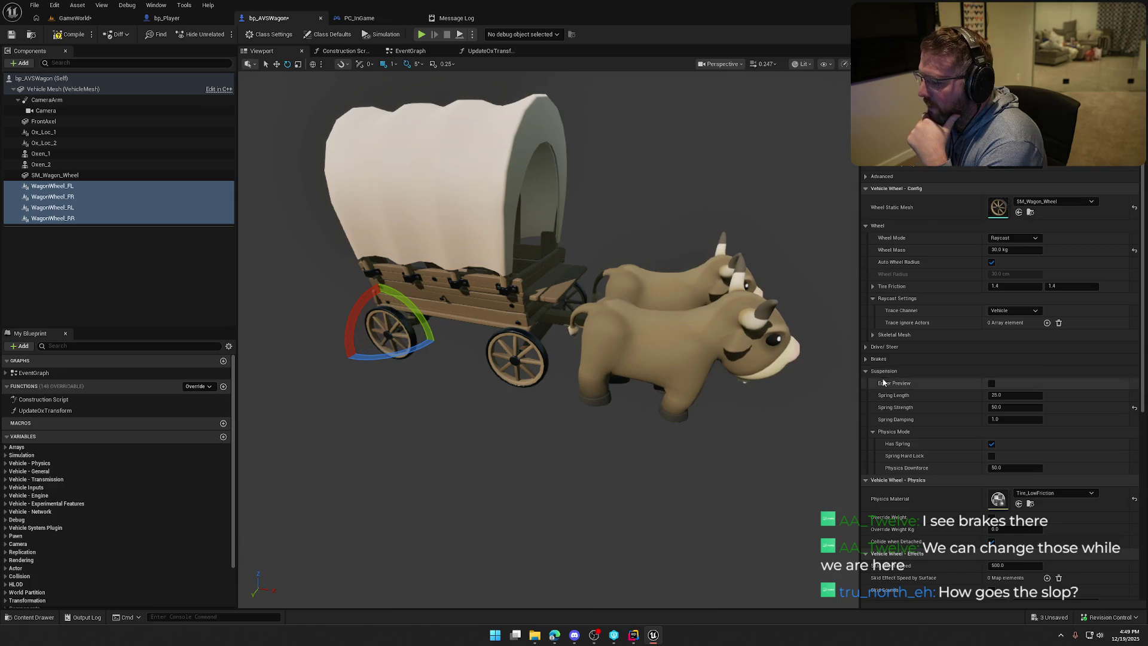
{"action": "left_click", "coordinate": [864, 371]}
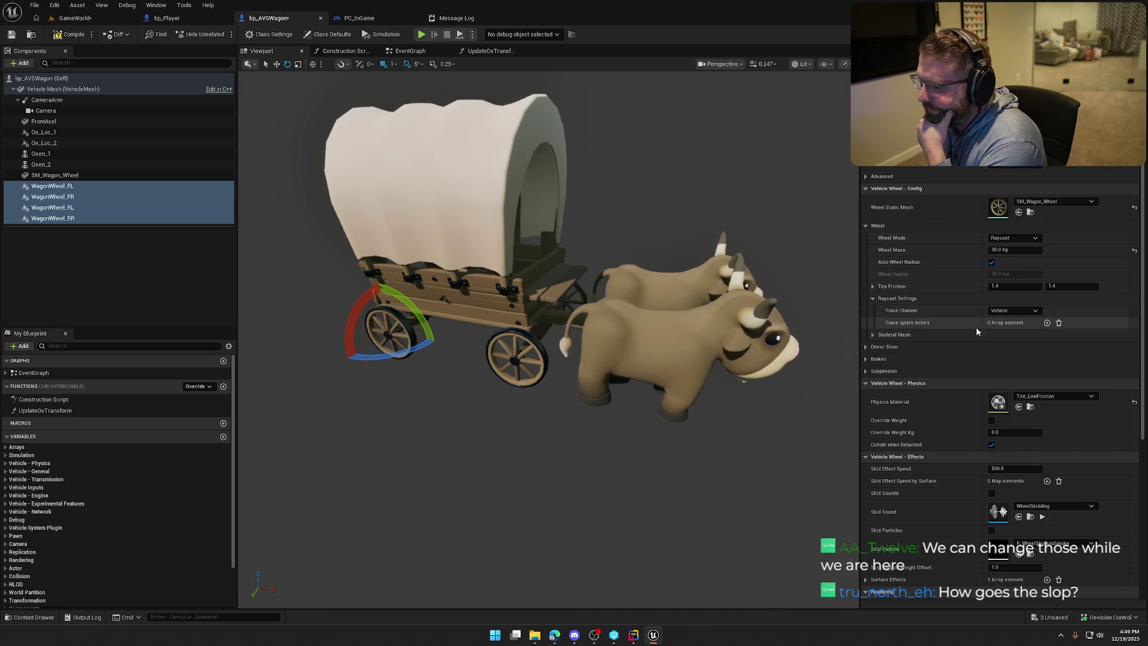
{"action": "scroll", "coordinate": [976, 329], "scroll_direction": "down", "scroll_amount": 3}
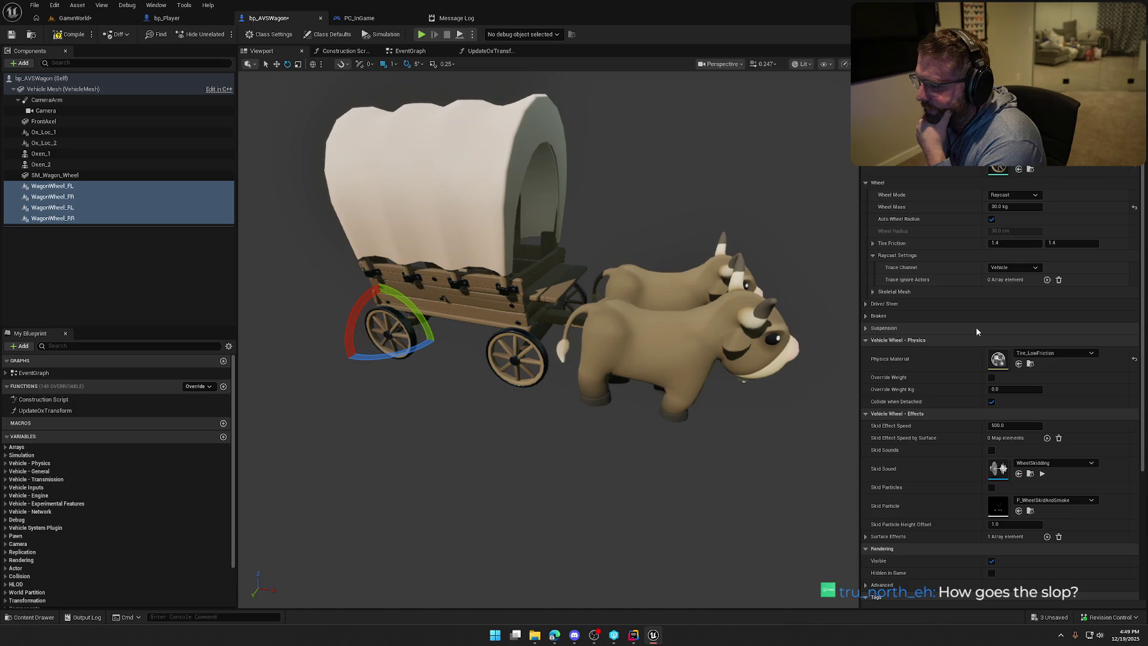
{"action": "scroll", "coordinate": [977, 329], "scroll_direction": "up", "scroll_amount": 3}
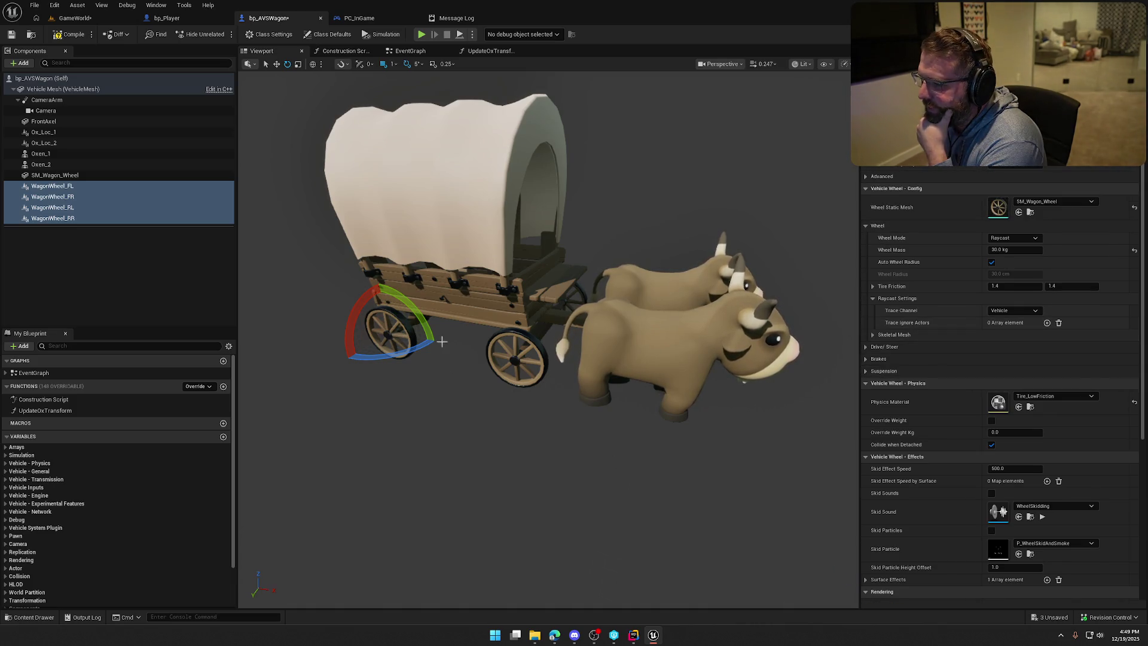
{"action": "left_click", "coordinate": [71, 34]}
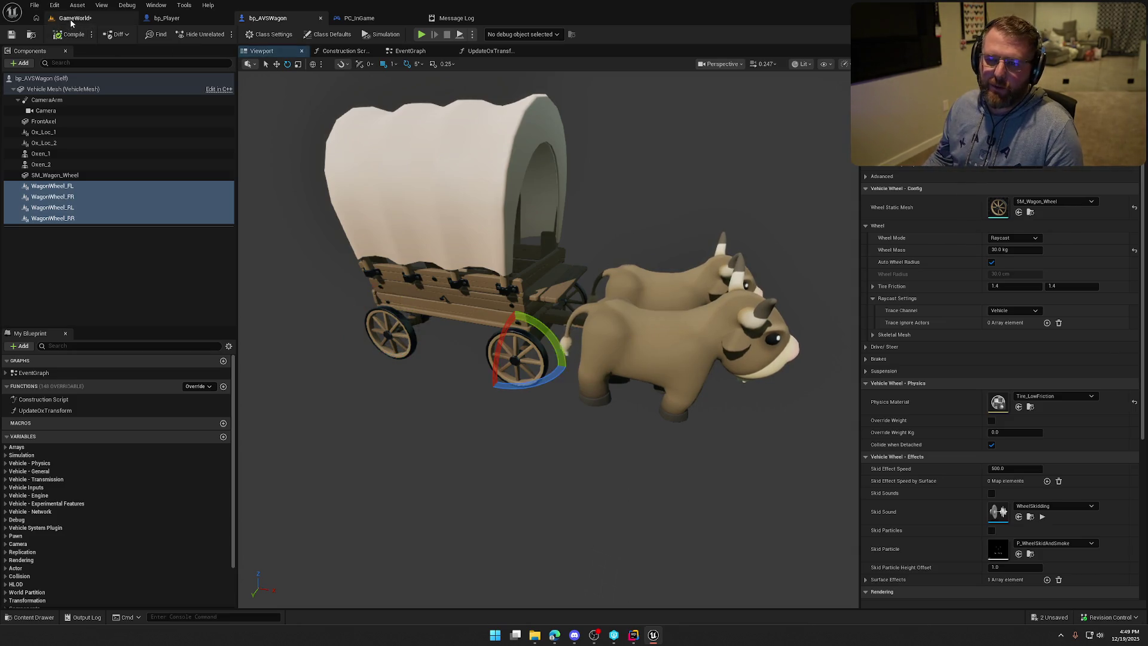
{"action": "left_click", "coordinate": [75, 17]}
Step: Play-test walking and hopping the character against the ox wagon to check it stays put, then stop
{"action": "left_click", "coordinate": [223, 34]}
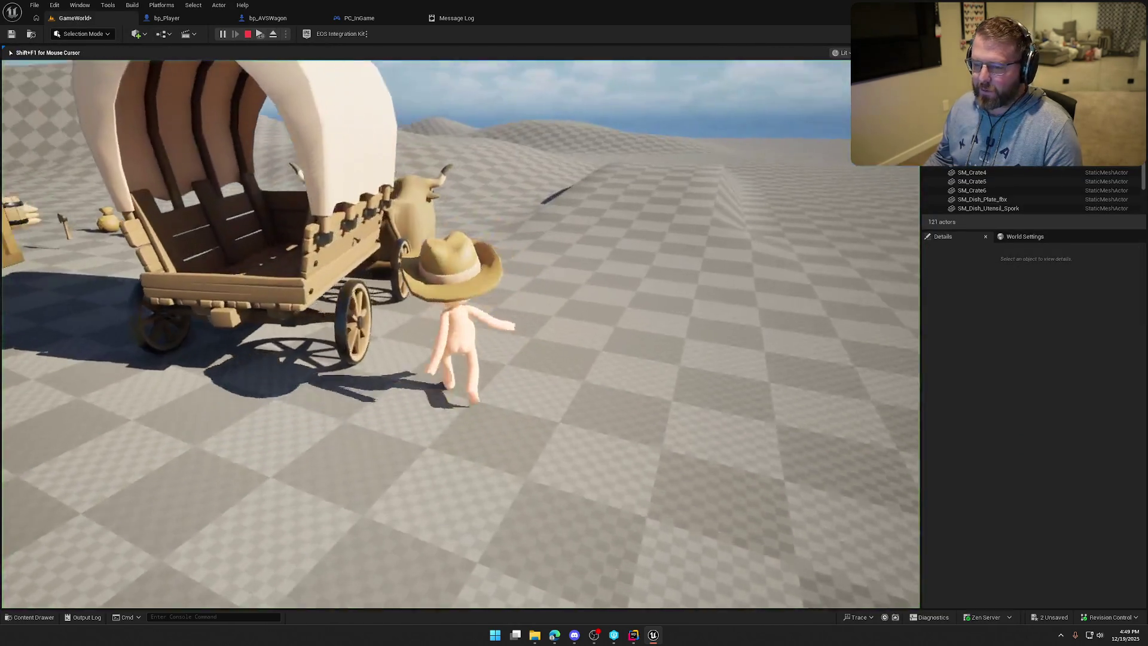
{"action": "key", "text": "a"}
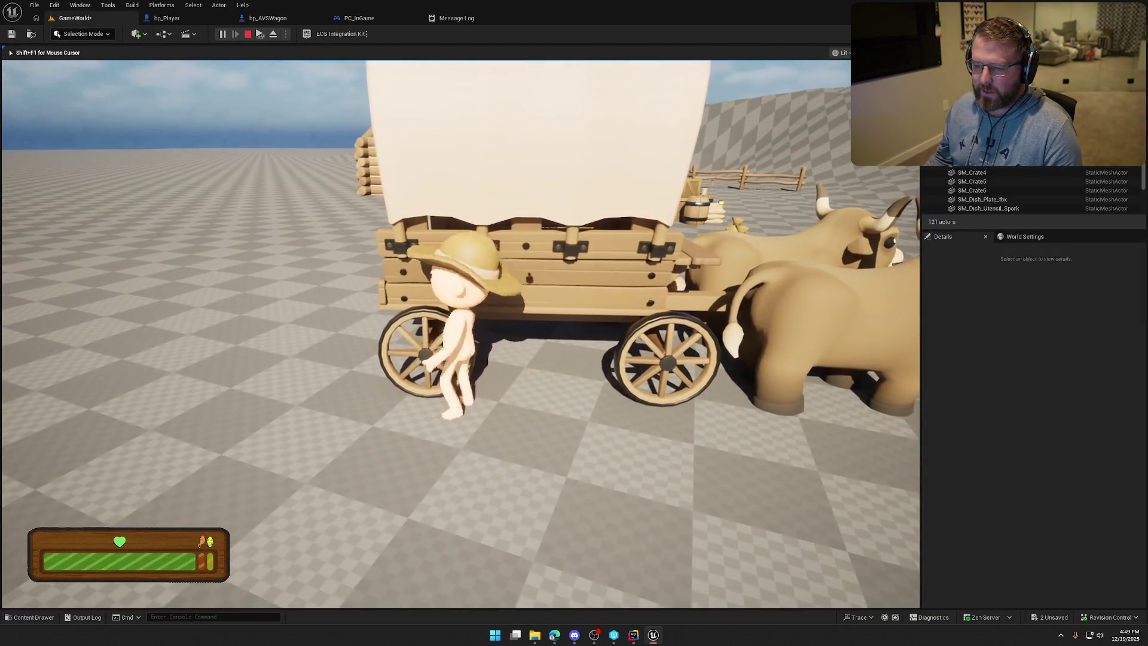
{"action": "key", "text": "w"}
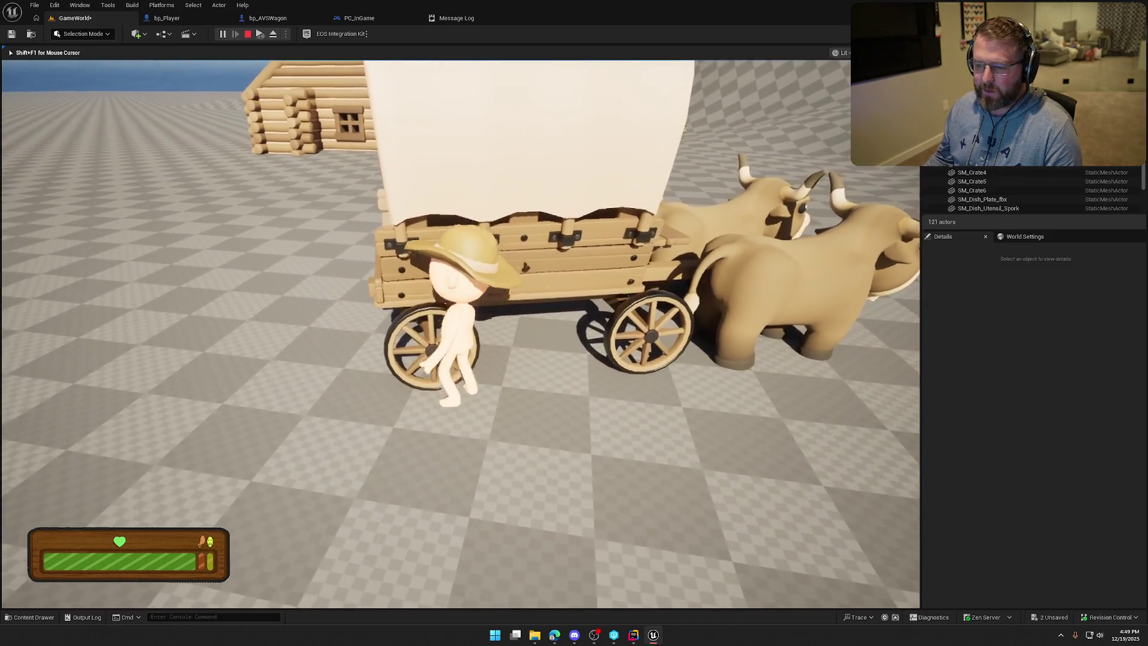
{"action": "key", "text": "space"}
{"action": "key", "text": "space"}
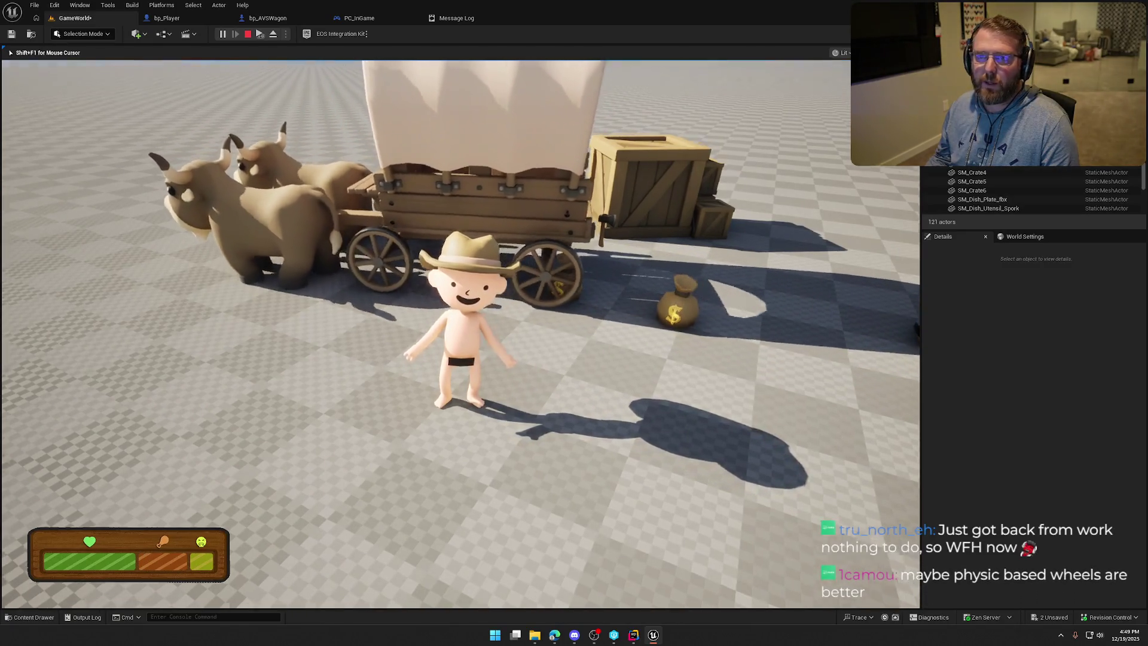
{"action": "key", "text": "s"}
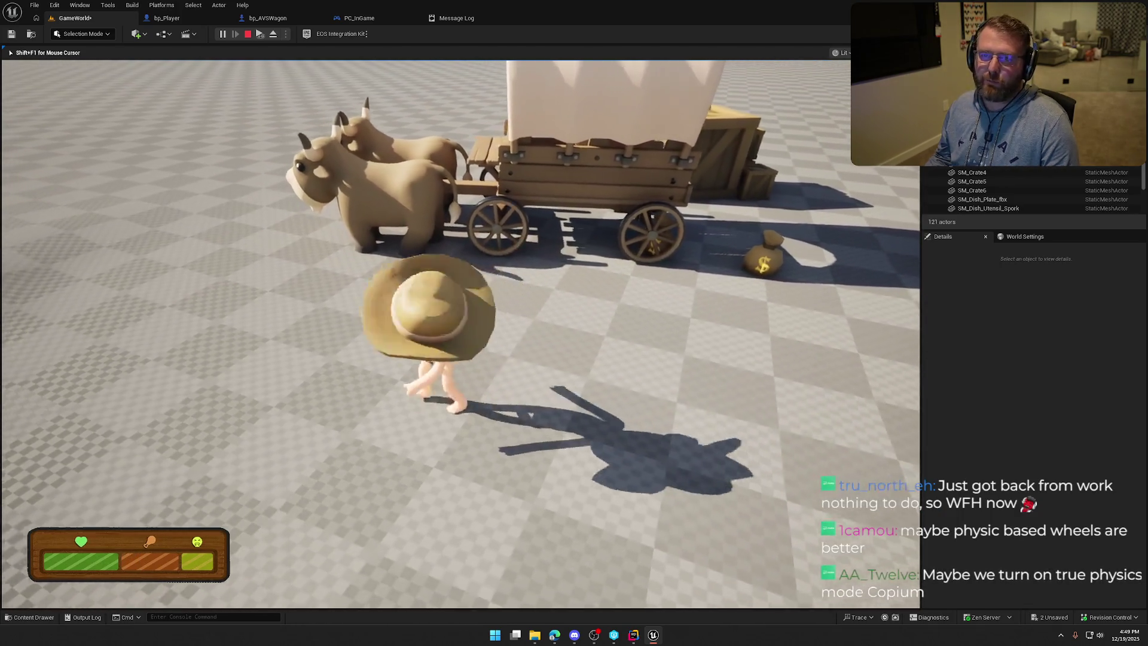
{"action": "key", "text": "Escape"}
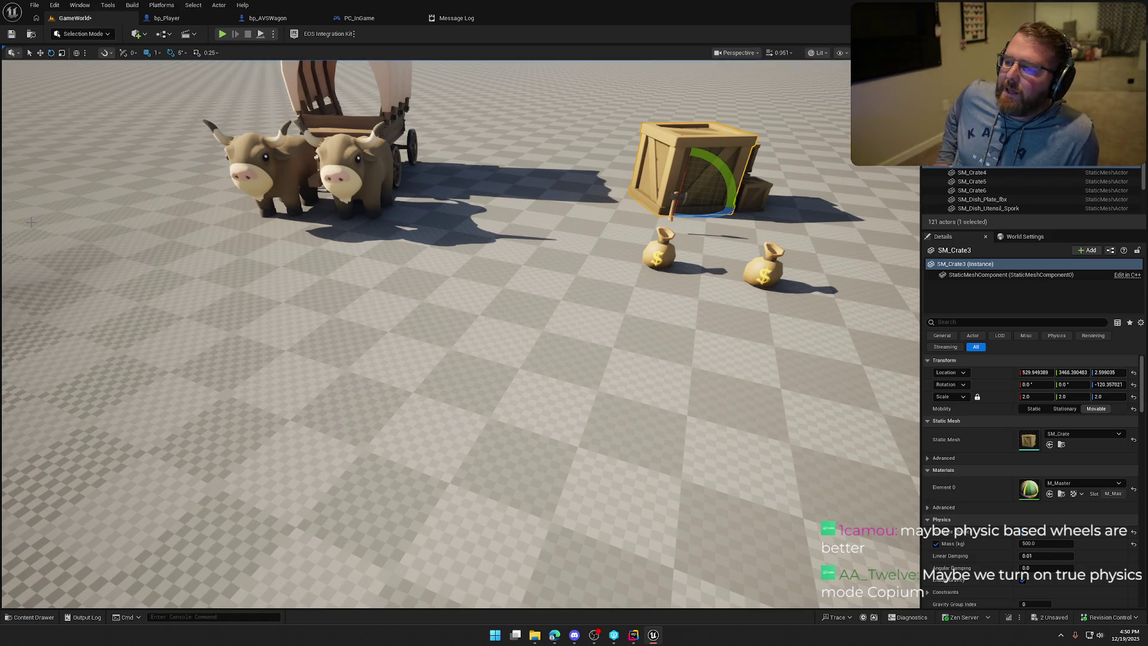
Step: Fly the viewport over to the ox wagon, then switch to the bp_AVSWagon blueprint
{"action": "left_click_drag", "start_coordinate": [294, 251], "coordinate": [532, 282]}
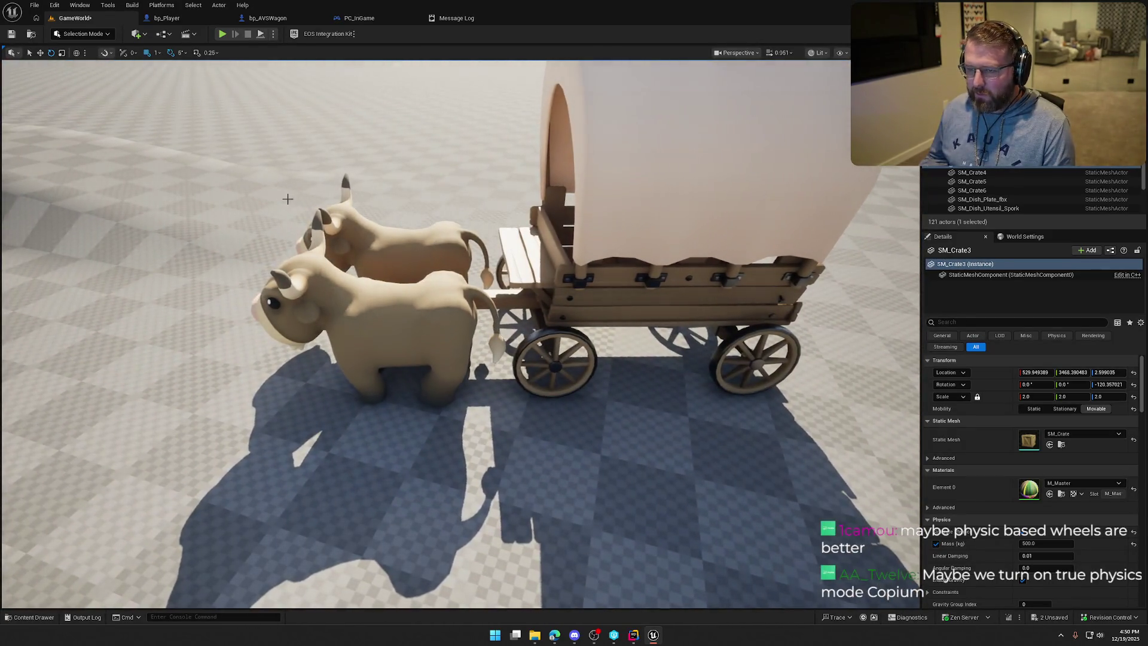
{"action": "left_click", "coordinate": [263, 18]}
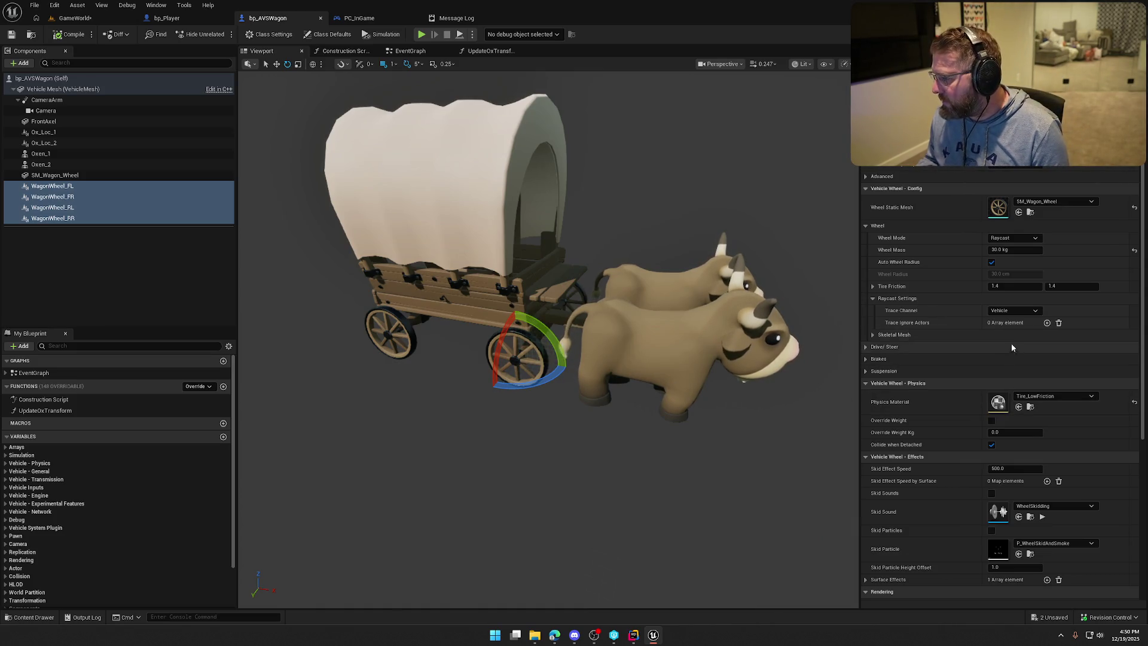
Step: Confirm the wheels' trace channel stays Vehicle, open parent AVS_Vehicle blueprint, then switch to Rider
{"action": "left_click", "coordinate": [1030, 312]}
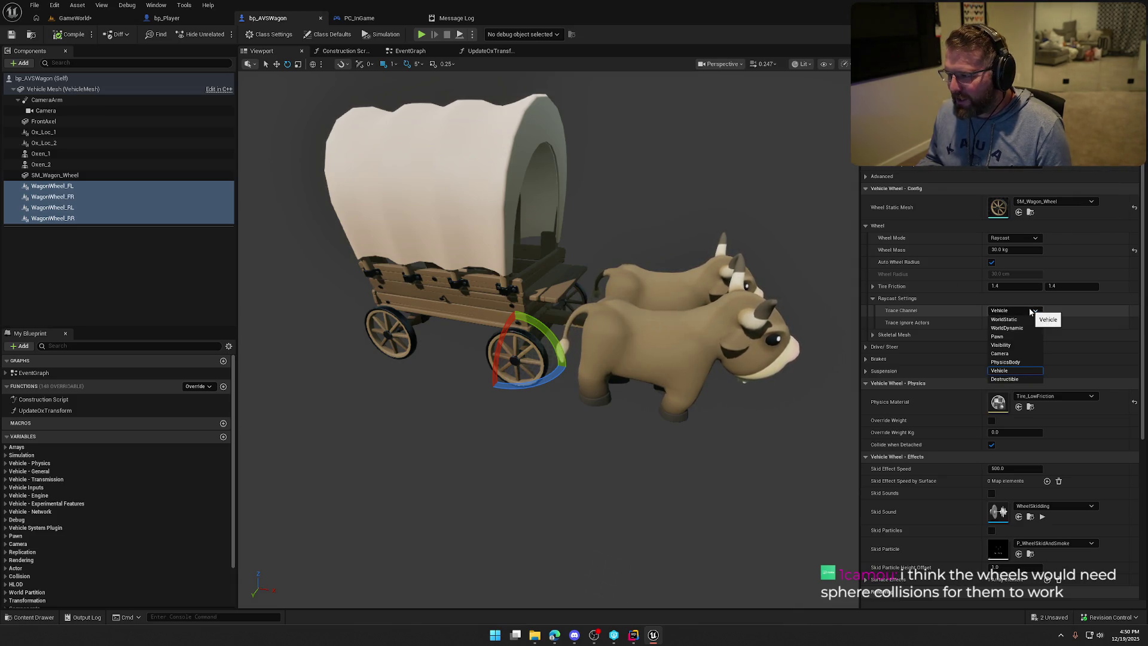
{"action": "left_click", "coordinate": [1009, 312]}
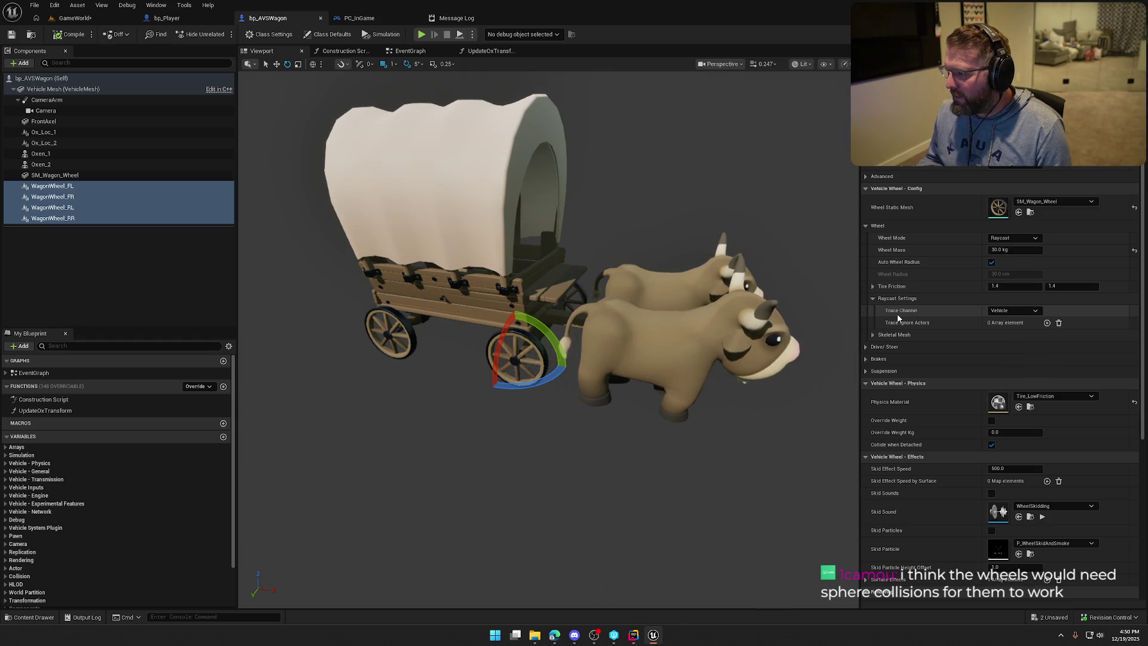
{"action": "left_click", "coordinate": [1144, 27]}
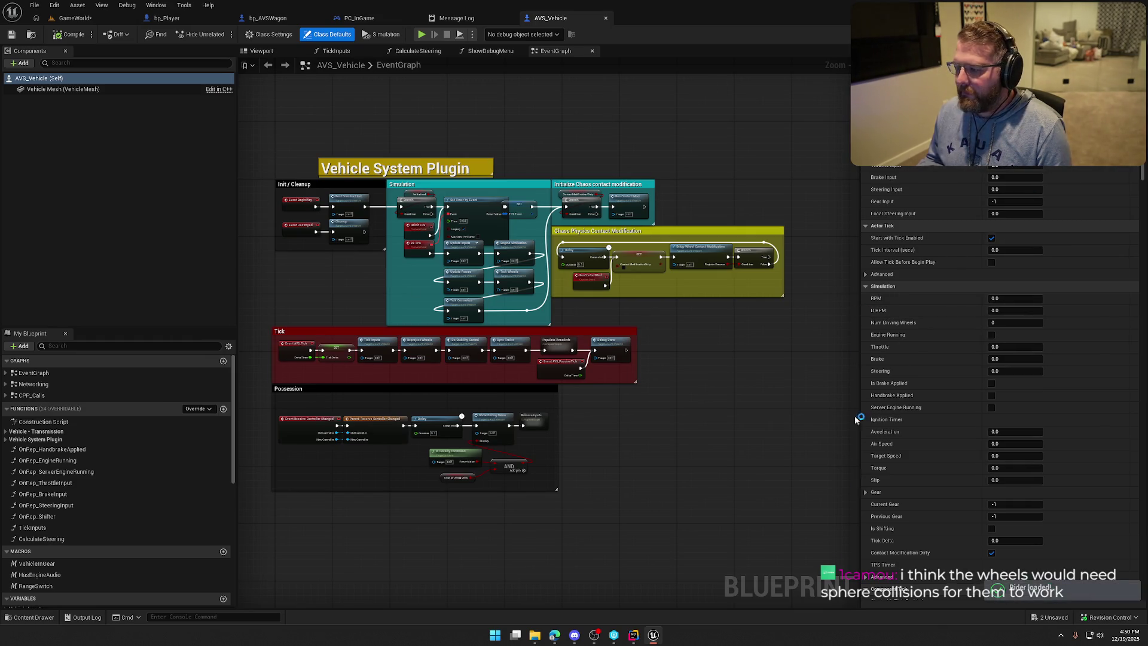
{"action": "left_click", "coordinate": [632, 639]}
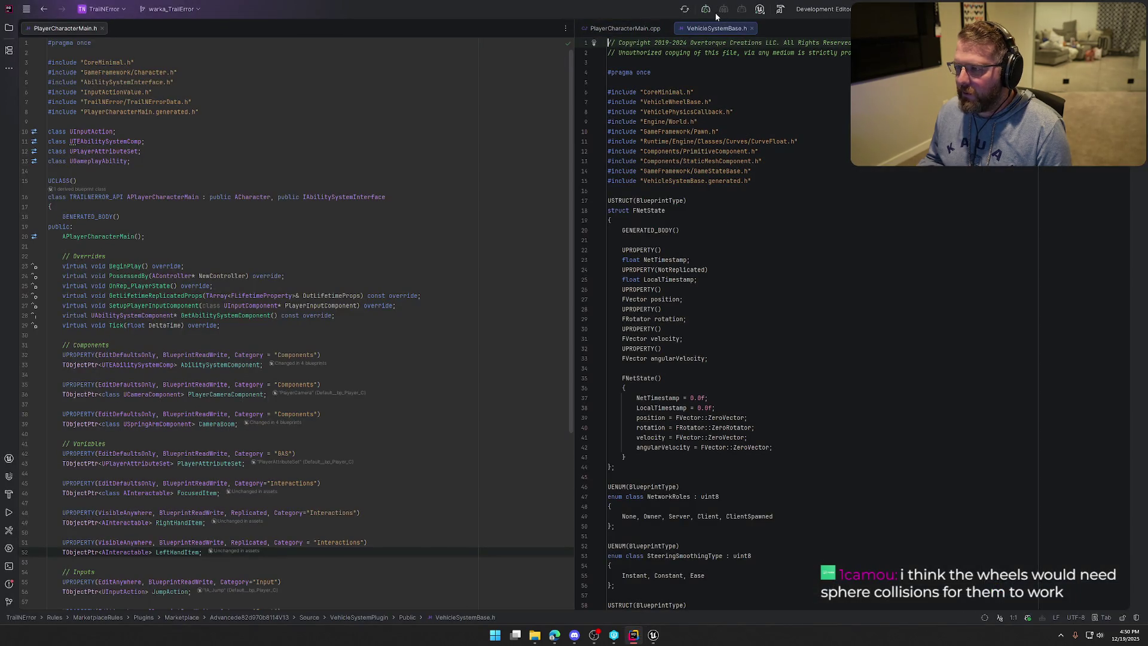
Step: Move VehicleSystemBase.h into the left editor pane and scroll through its code
{"action": "left_click_drag", "start_coordinate": [712, 28], "coordinate": [136, 55]}
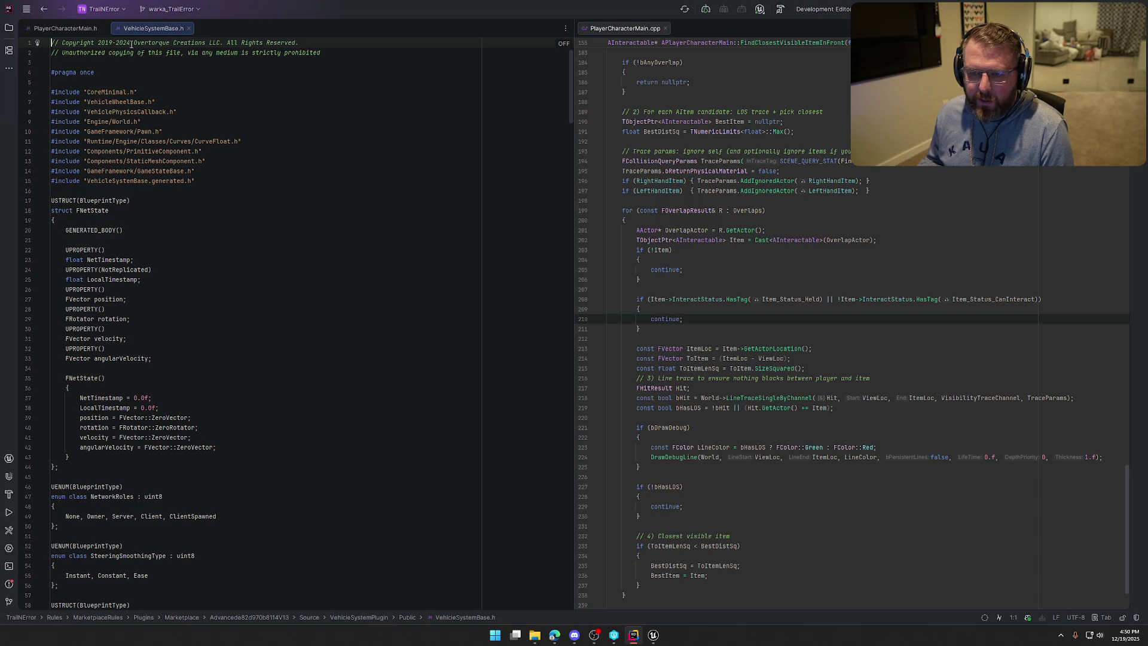
{"action": "scroll", "coordinate": [289, 292], "scroll_direction": "down", "scroll_amount": 5}
{"action": "scroll", "coordinate": [289, 292], "scroll_direction": "down", "scroll_amount": 20}
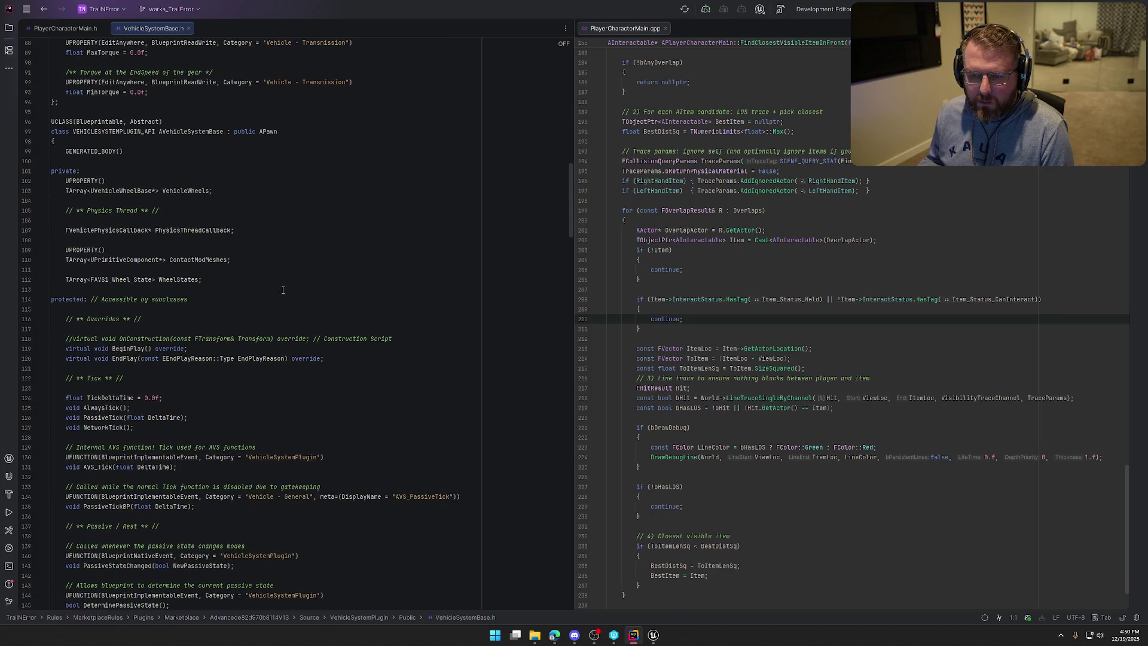
{"action": "scroll", "coordinate": [283, 290], "scroll_direction": "down", "scroll_amount": 6}
{"action": "scroll", "coordinate": [282, 290], "scroll_direction": "up", "scroll_amount": 20}
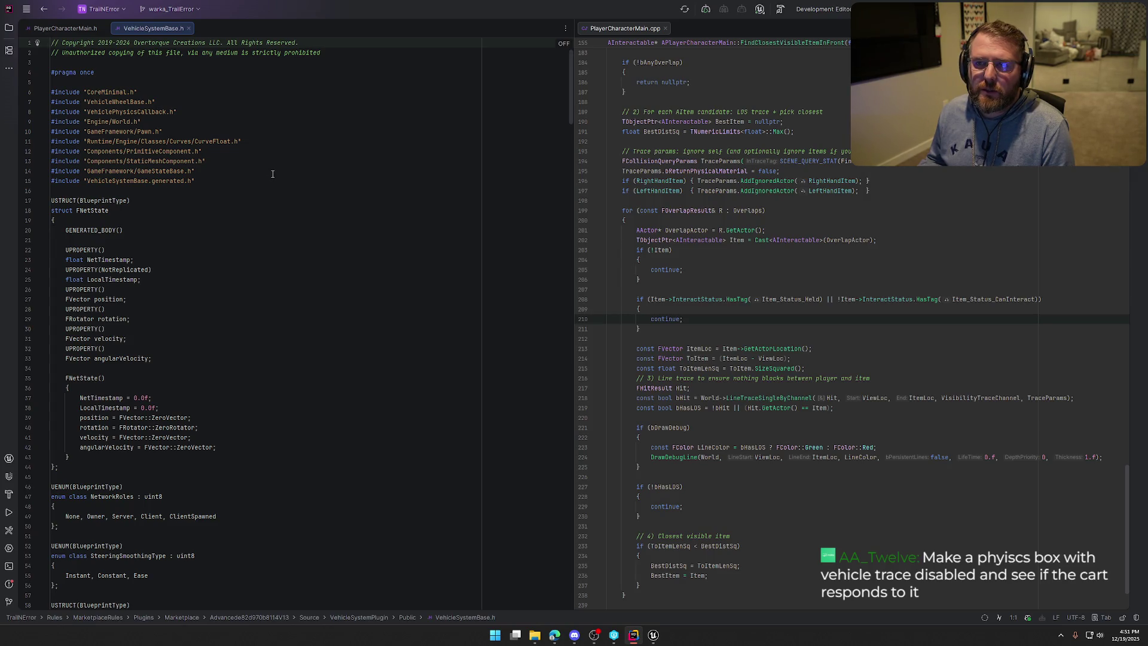
Step: Reveal VehicleSystemBase.h in File Explorer, close its tab, and return to Unreal Editor
{"action": "left_click", "coordinate": [9, 28]}
{"action": "right_click", "coordinate": [355, 28]}
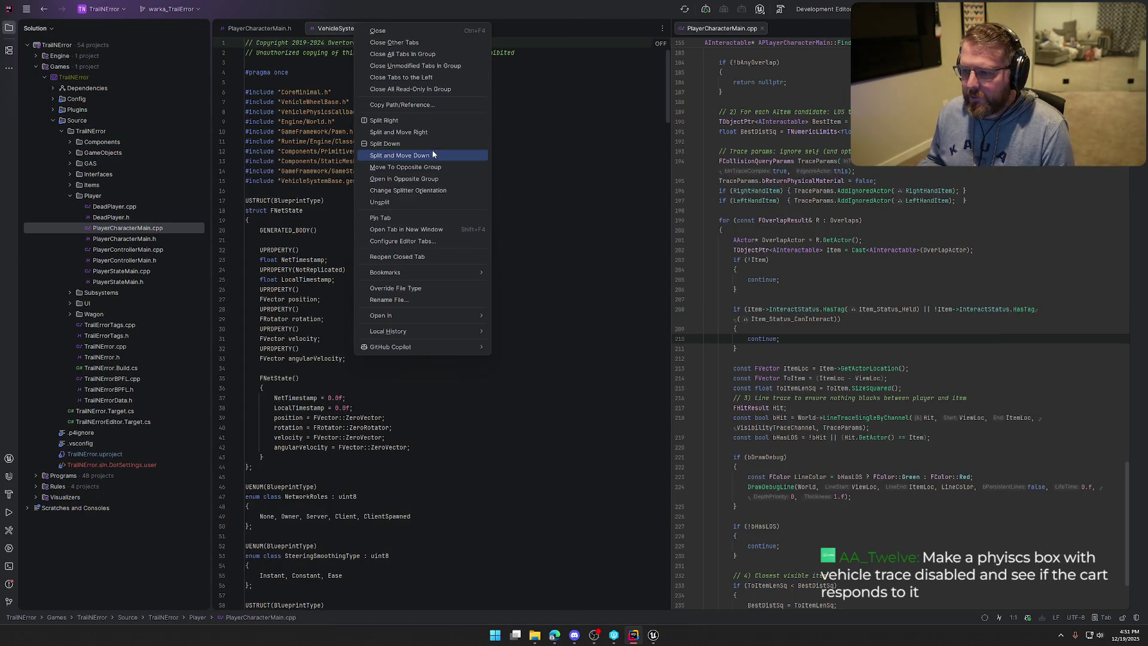
{"action": "mouse_move", "coordinate": [467, 313]}
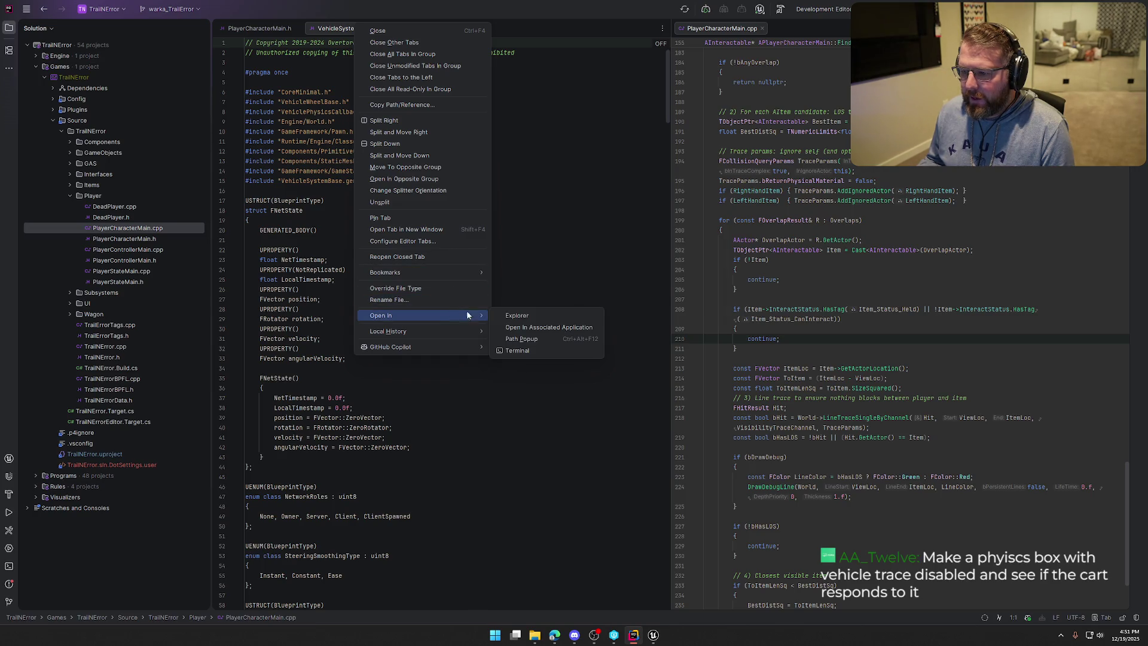
{"action": "left_click", "coordinate": [537, 319]}
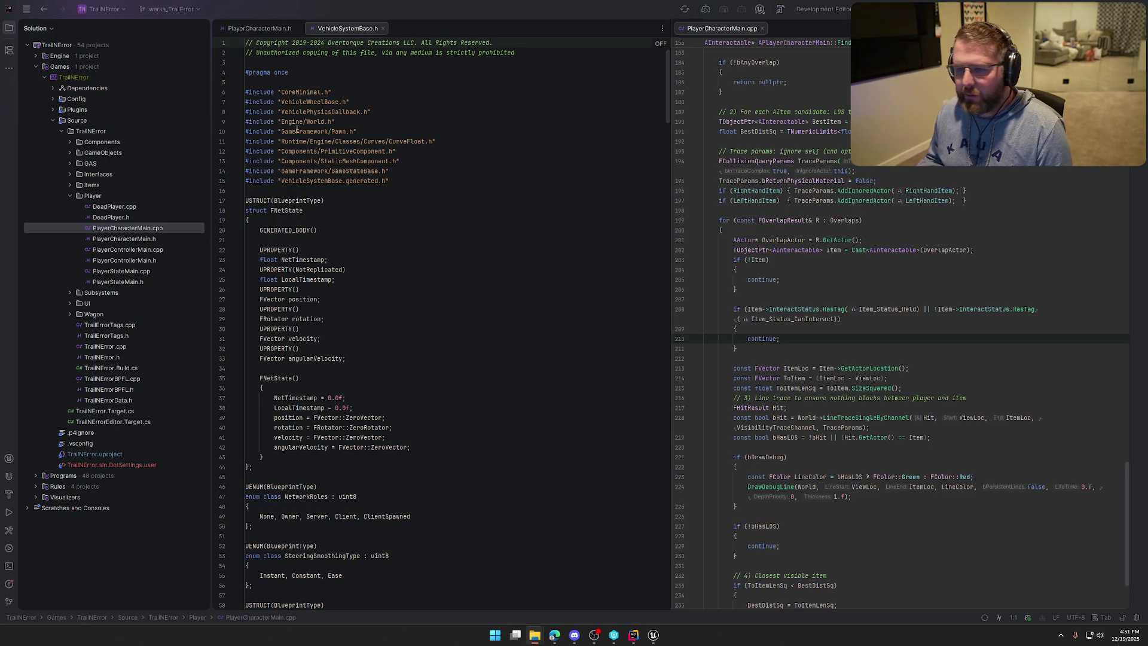
{"action": "middle_click", "coordinate": [339, 30]}
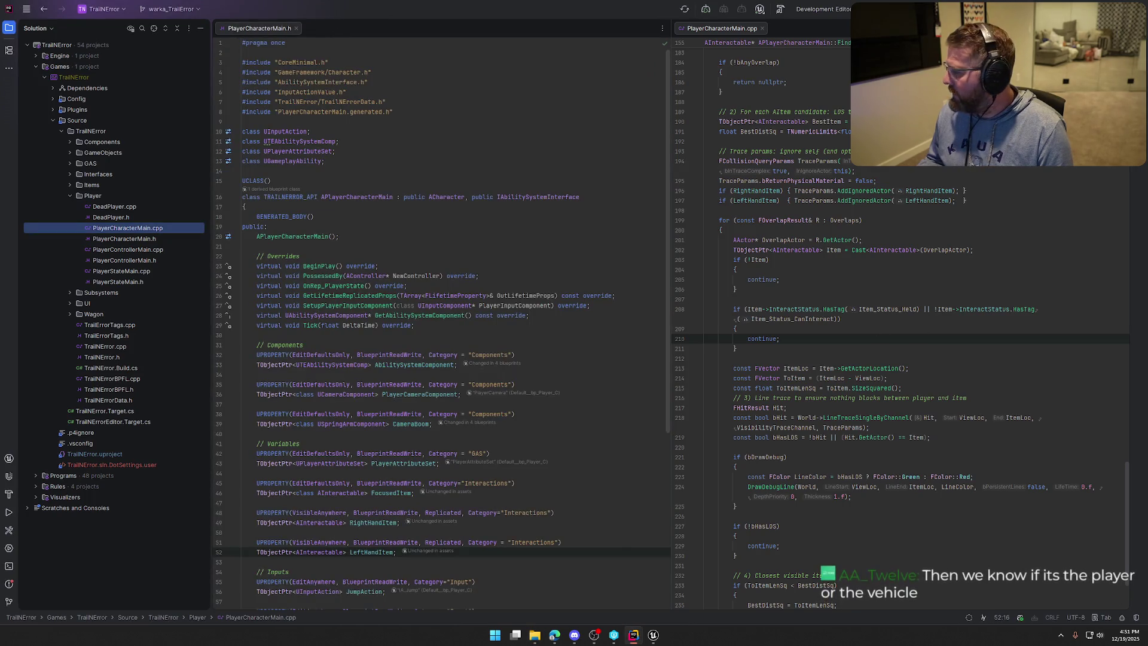
{"action": "left_click", "coordinate": [653, 635]}
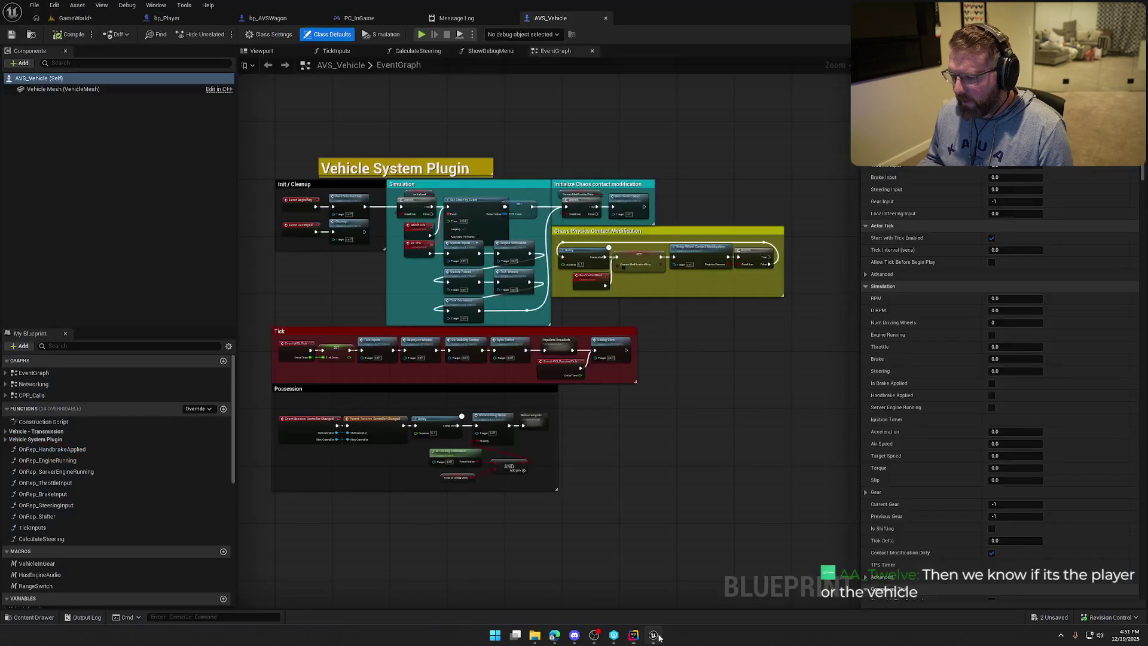
Step: Close the AVS_Vehicle and Message Log tabs and select WagonWheel_FL in bp_AVSWagon
{"action": "middle_click", "coordinate": [531, 18]}
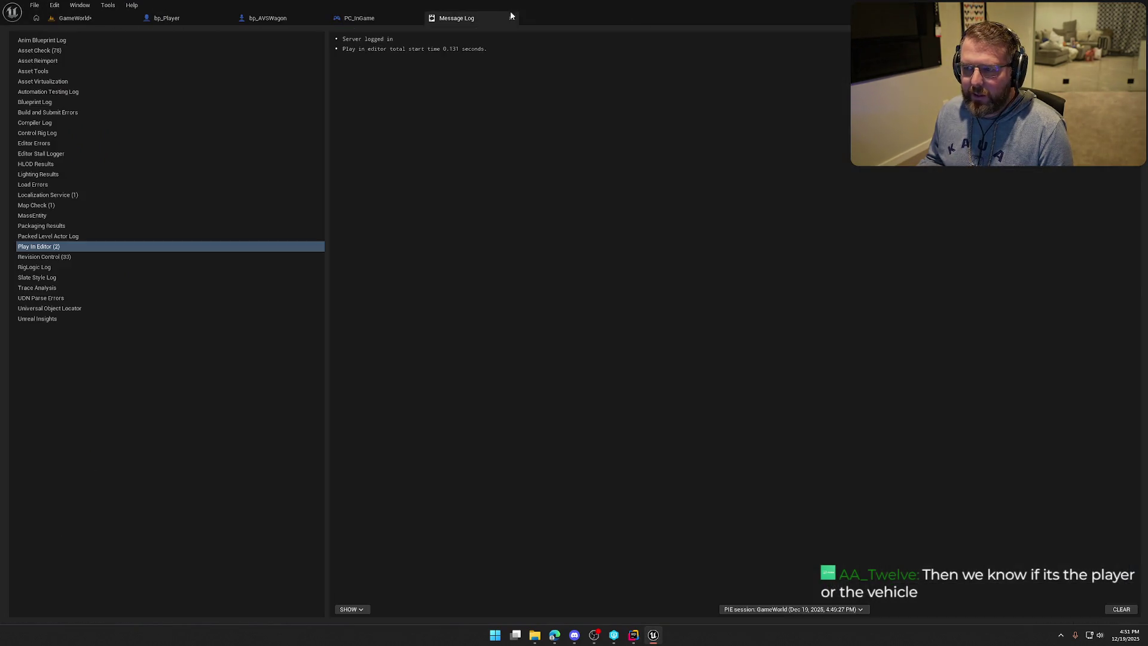
{"action": "middle_click", "coordinate": [491, 12]}
{"action": "left_click", "coordinate": [281, 18]}
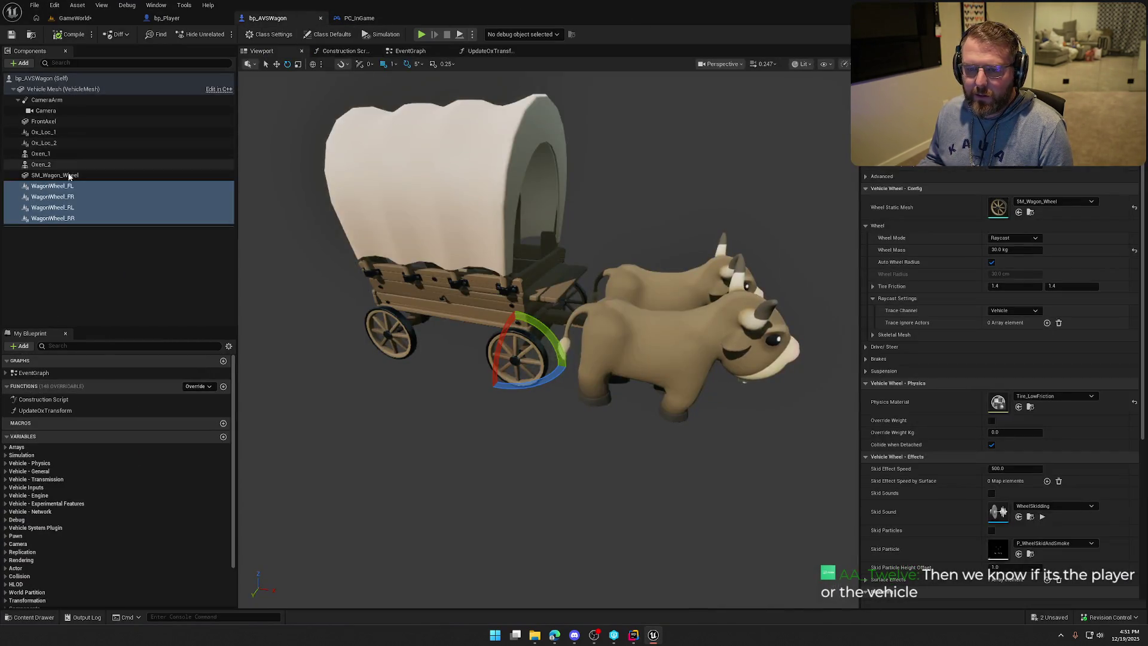
{"action": "left_click", "coordinate": [64, 186]}
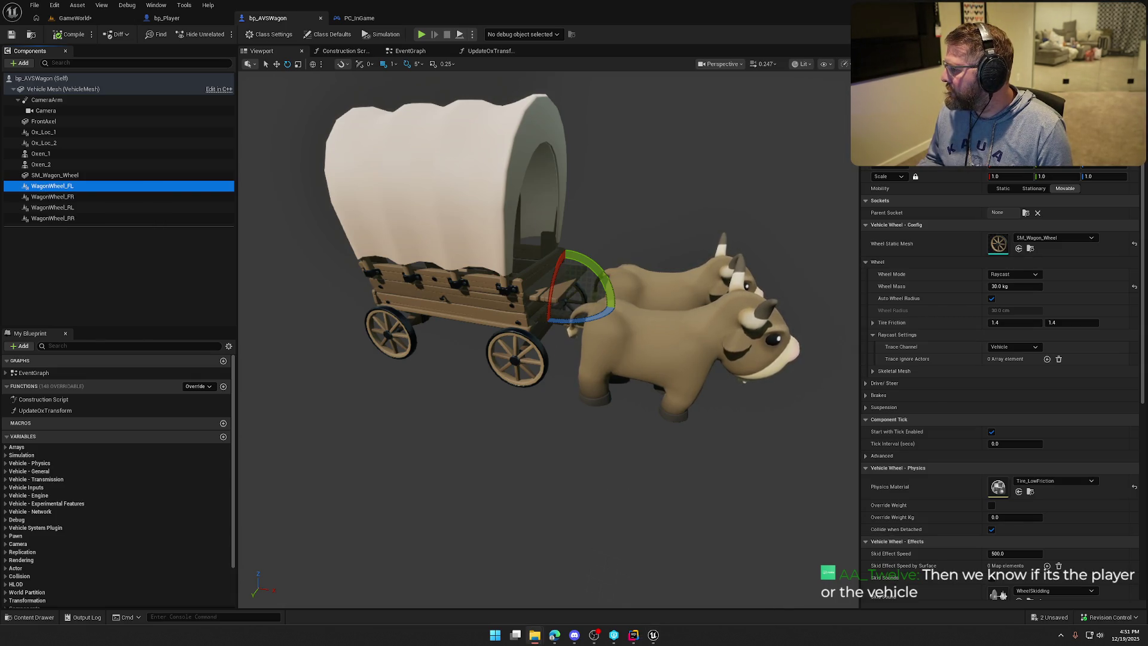
Step: Open VehicleWheelBase.h in Rider's left pane and hide the project tree
{"action": "left_click", "coordinate": [633, 635]}
{"action": "mouse_move", "coordinate": [984, 312]}
{"action": "left_mouse_down"}
{"action": "mouse_move", "coordinate": [339, 63]}
{"action": "mouse_move", "coordinate": [347, 30]}
{"action": "left_mouse_up"}
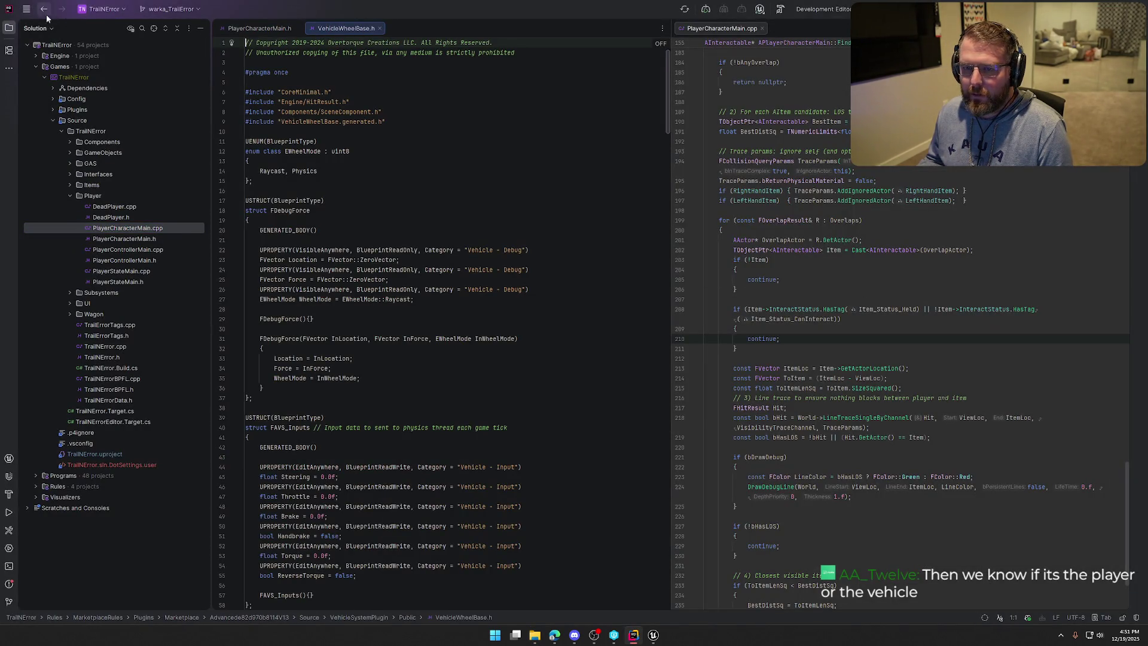
{"action": "left_click", "coordinate": [10, 28]}
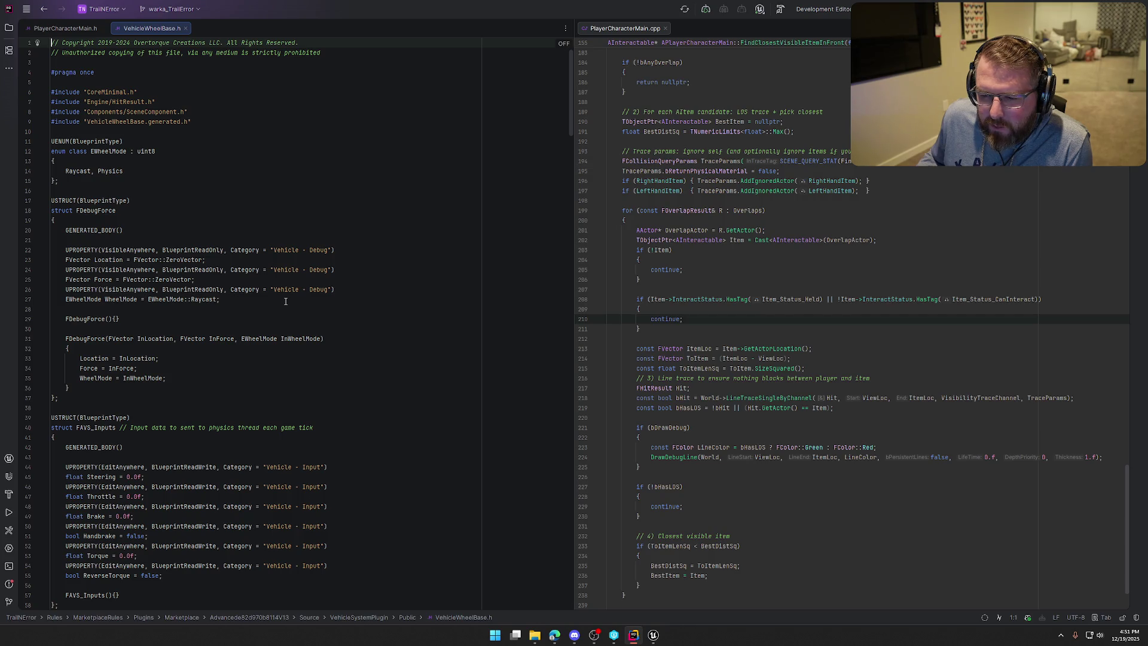
Step: Scroll down through VehicleWheelBase.h's wheel declarations
{"action": "scroll", "coordinate": [234, 306], "scroll_direction": "down", "scroll_amount": 8}
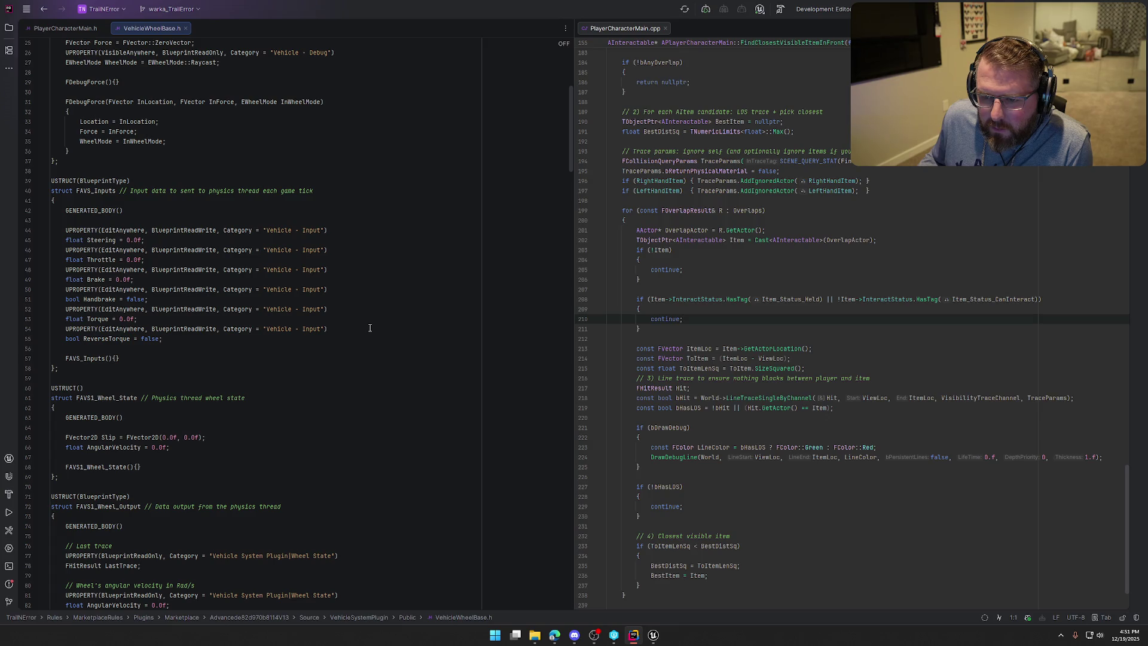
{"action": "scroll", "coordinate": [370, 327], "scroll_direction": "down", "scroll_amount": 4}
{"action": "scroll", "coordinate": [370, 327], "scroll_direction": "down", "scroll_amount": 4}
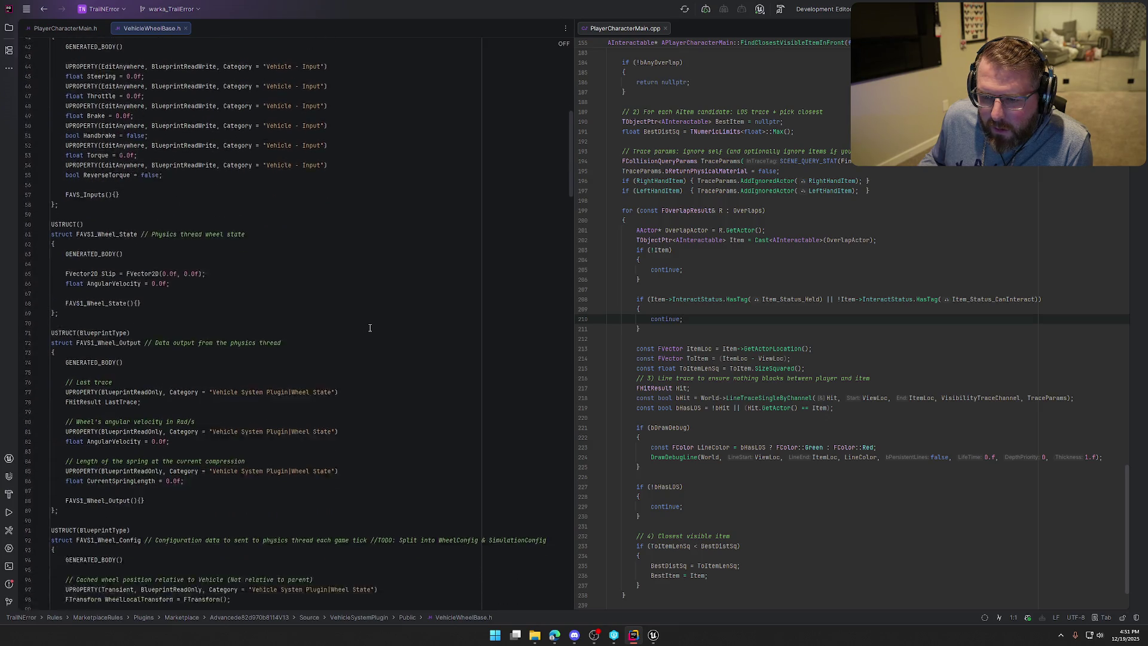
{"action": "scroll", "coordinate": [370, 327], "scroll_direction": "down", "scroll_amount": 2}
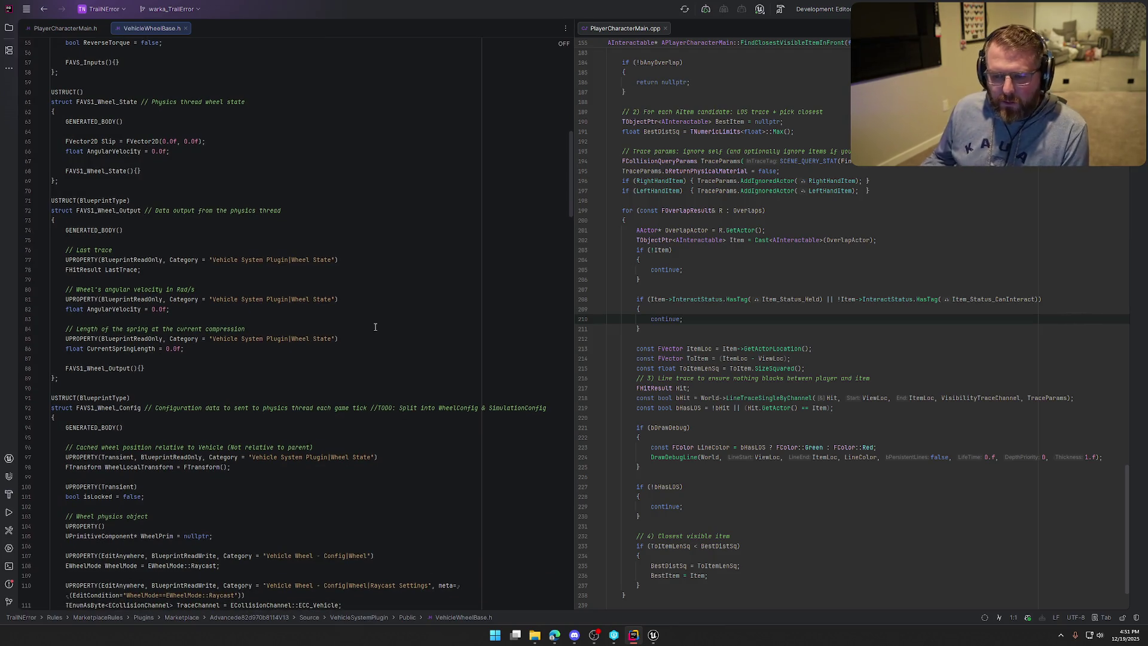
Step: Compare with the wheel settings in Unreal, then search VehicleWheelBase.h for 'raycast'
{"action": "left_click", "coordinate": [653, 636]}
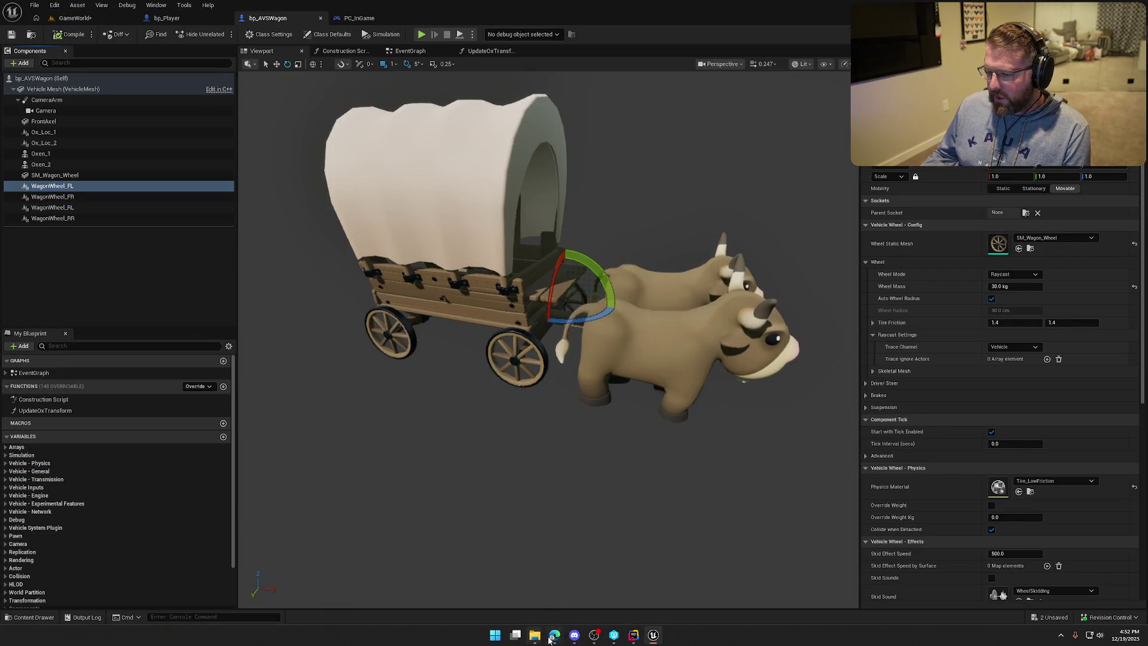
{"action": "left_click", "coordinate": [632, 638]}
{"action": "left_click", "coordinate": [311, 381]}
{"action": "key", "text": "ctrl+f"}
{"action": "type", "text": "ray"}
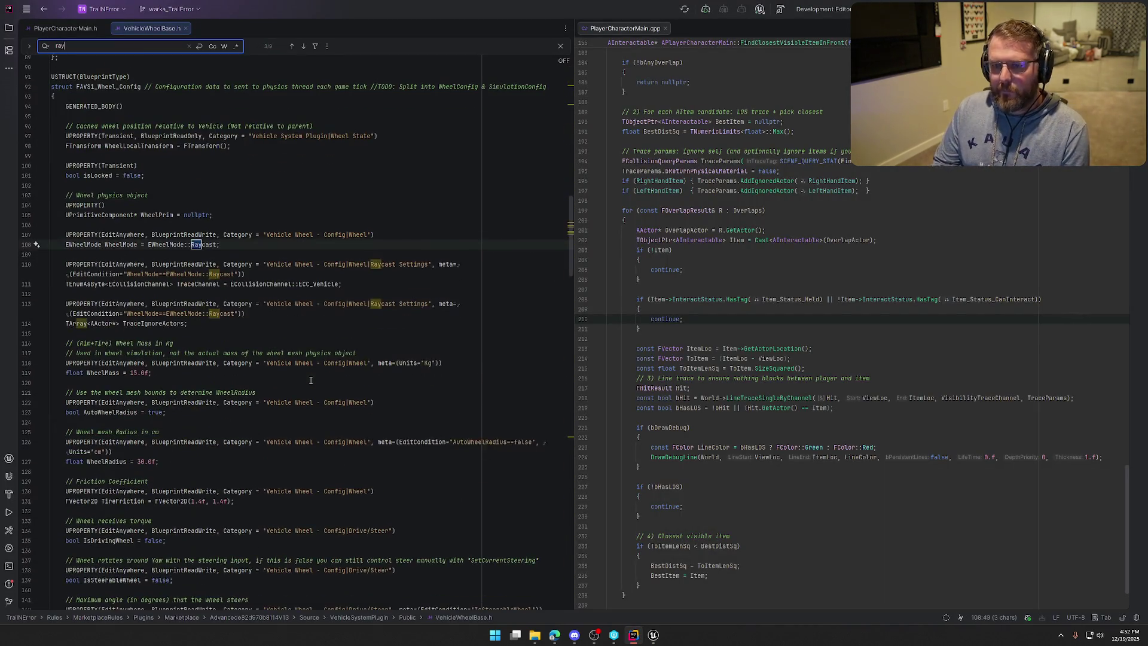
{"action": "type", "text": "castse"}
Step: Fix the search term and search the header for TraceChannel on line 111
{"action": "key", "text": "BackSpace"}
{"action": "key", "text": "BackSpace"}
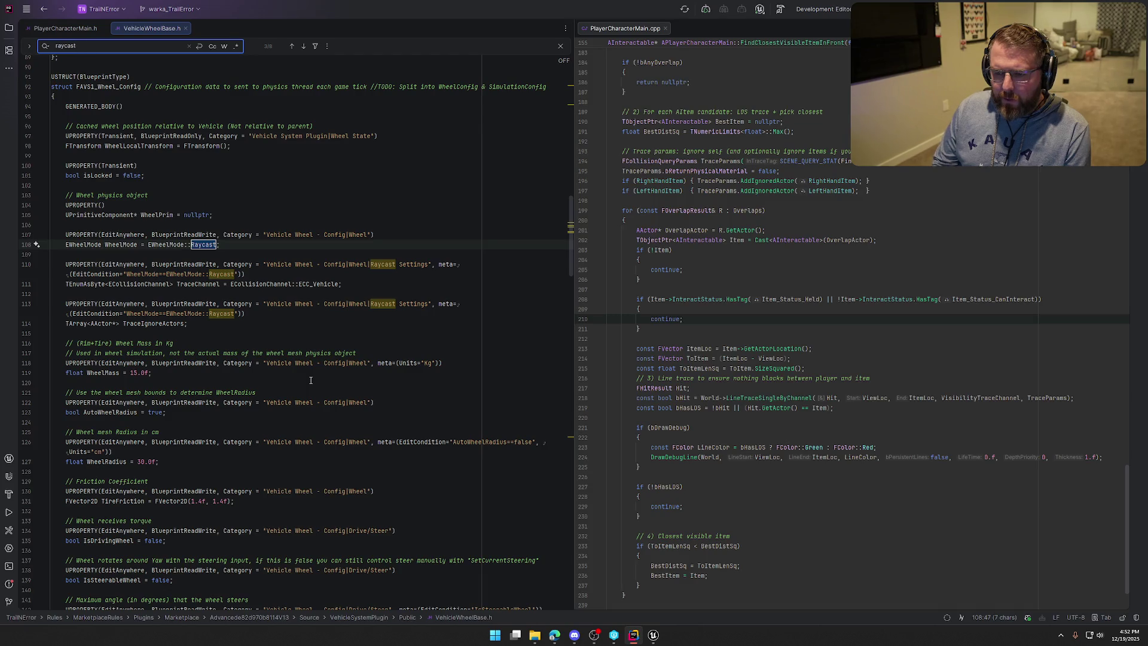
{"action": "left_click", "coordinate": [202, 284]}
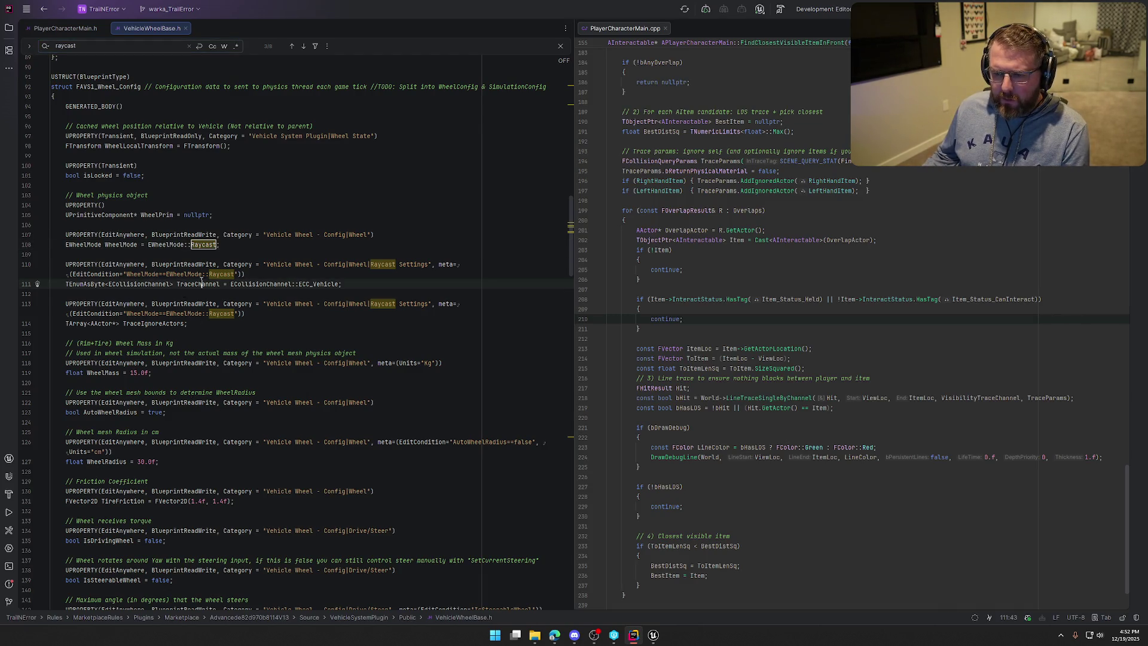
{"action": "double_click", "coordinate": [203, 284]}
{"action": "key", "text": "ctrl+f"}
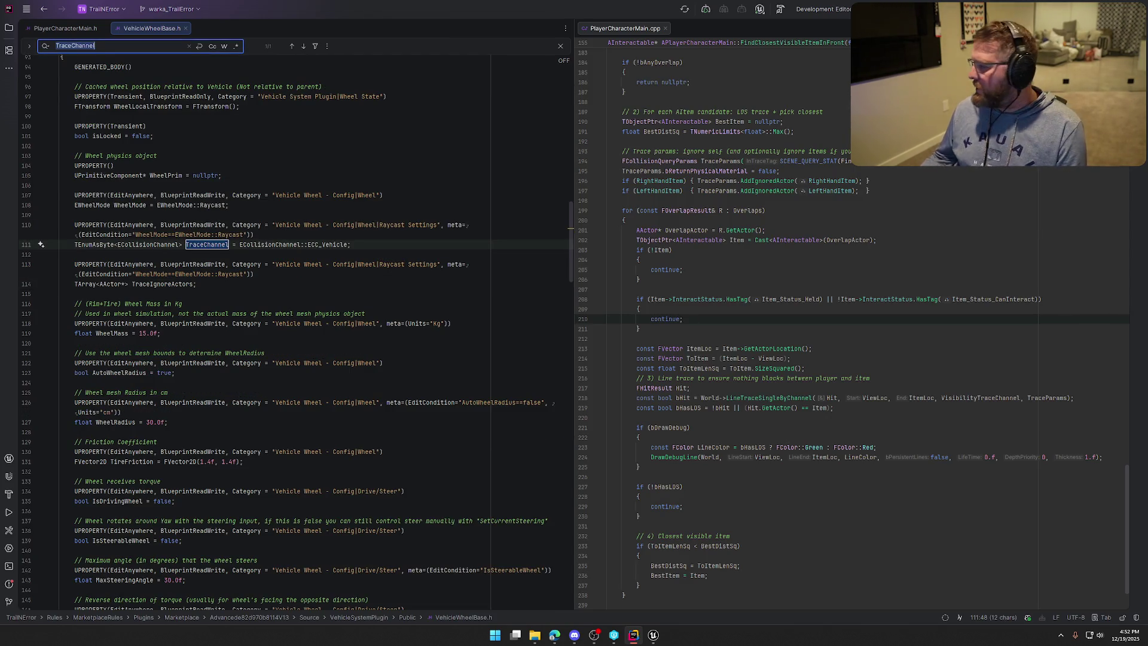
Step: Open VehicleWheelBase.cpp in the right-hand pane beside the header
{"action": "key", "text": "alt+Tab"}
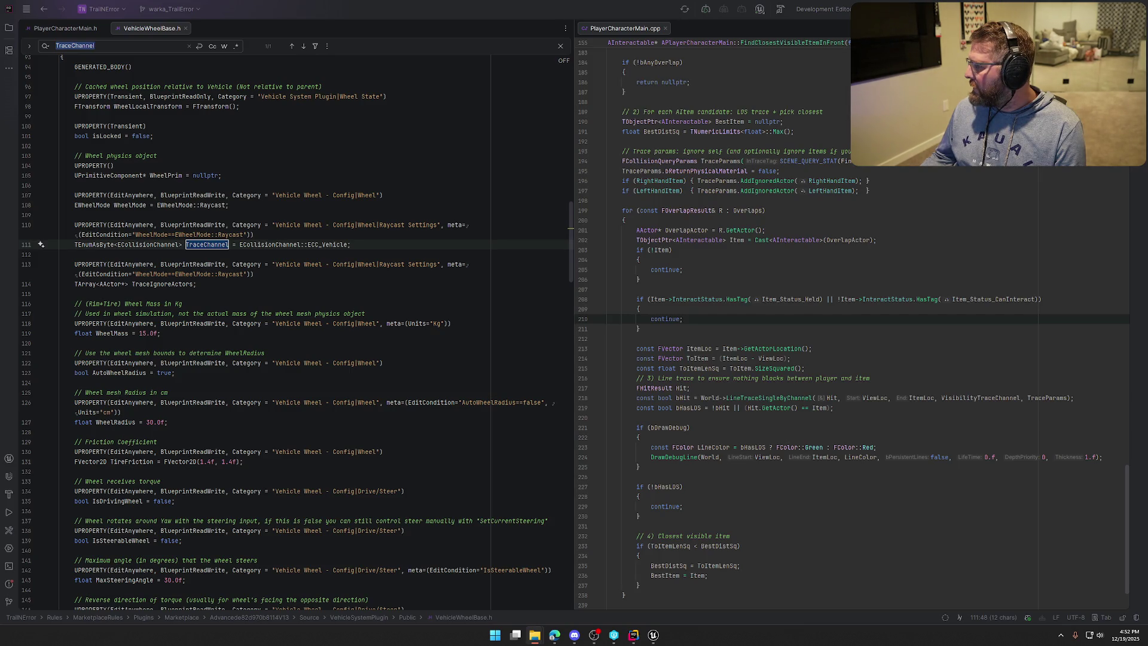
{"action": "mouse_move", "coordinate": [775, 84]}
{"action": "left_mouse_down"}
{"action": "mouse_move", "coordinate": [686, 6]}
{"action": "mouse_move", "coordinate": [692, 34]}
{"action": "left_mouse_up"}
{"action": "left_click", "coordinate": [809, 214]}
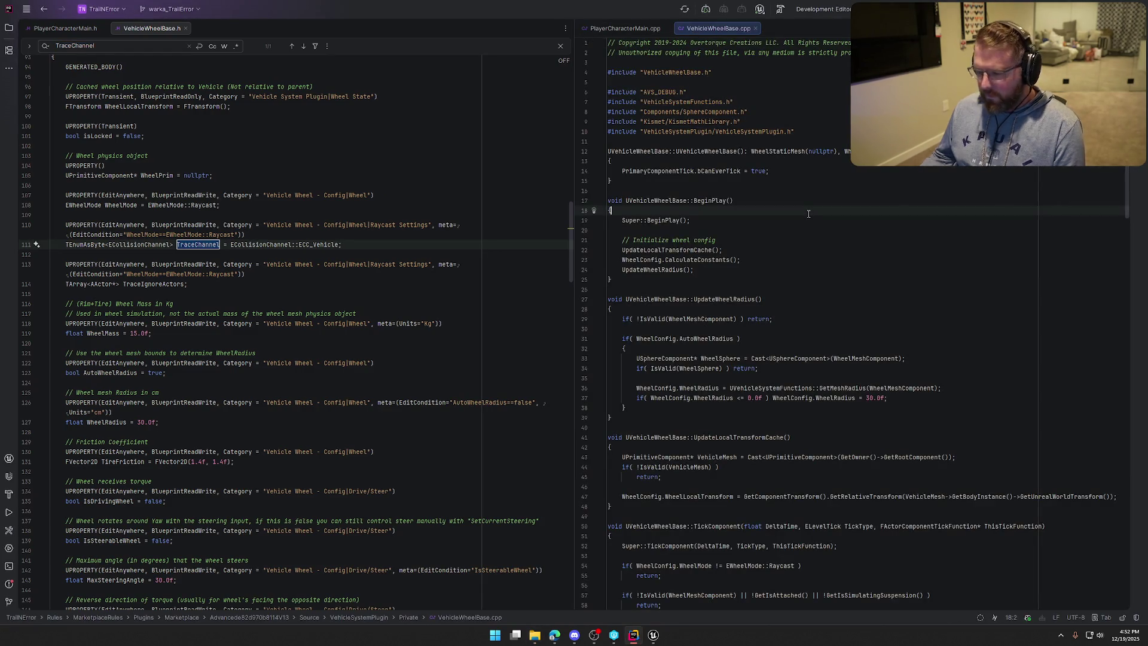
Step: Search VehicleWheelBase.cpp for 'Trace', then switch back to Unreal Engine
{"action": "key", "text": "ctrl+f"}
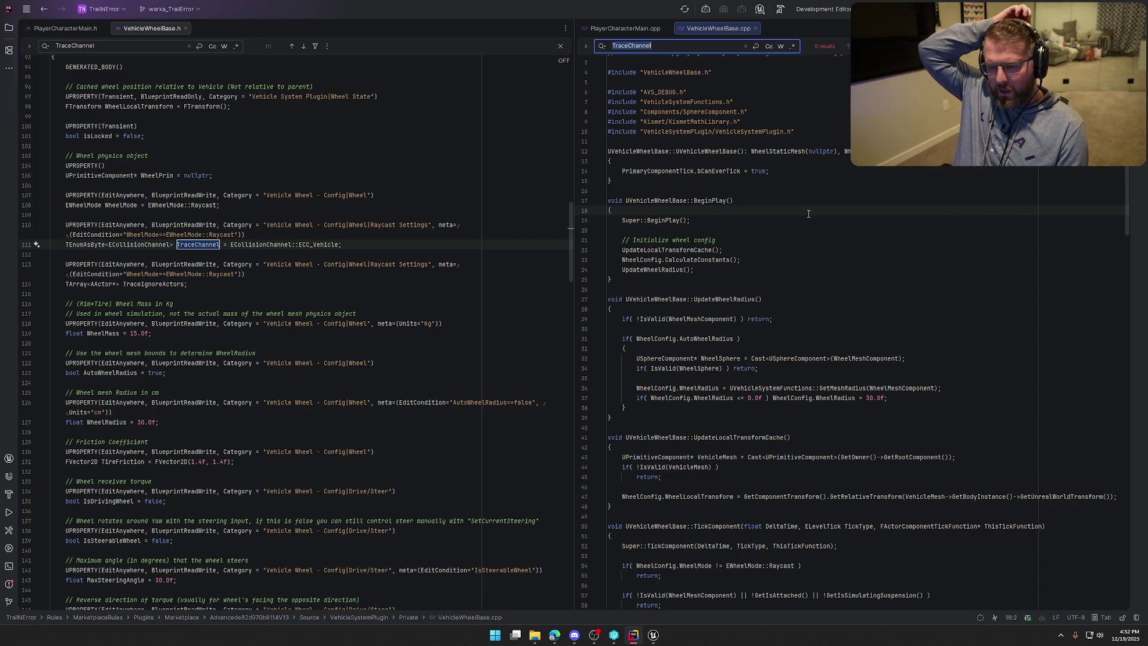
{"action": "type", "text": "Trace"}
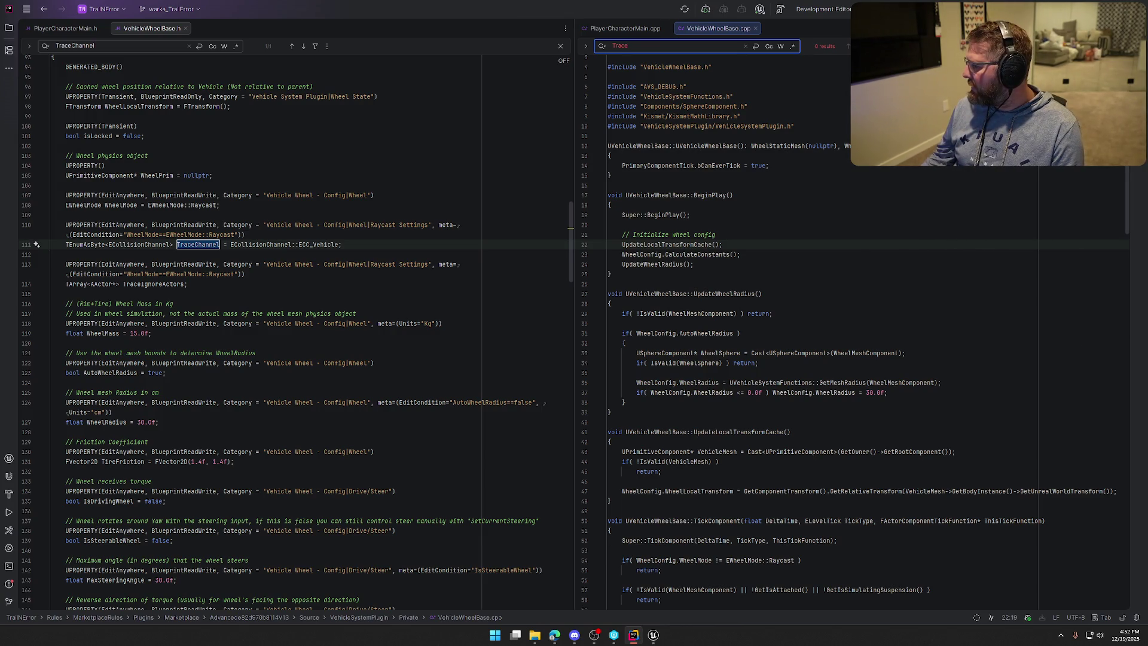
{"action": "key", "text": "alt+Tab"}
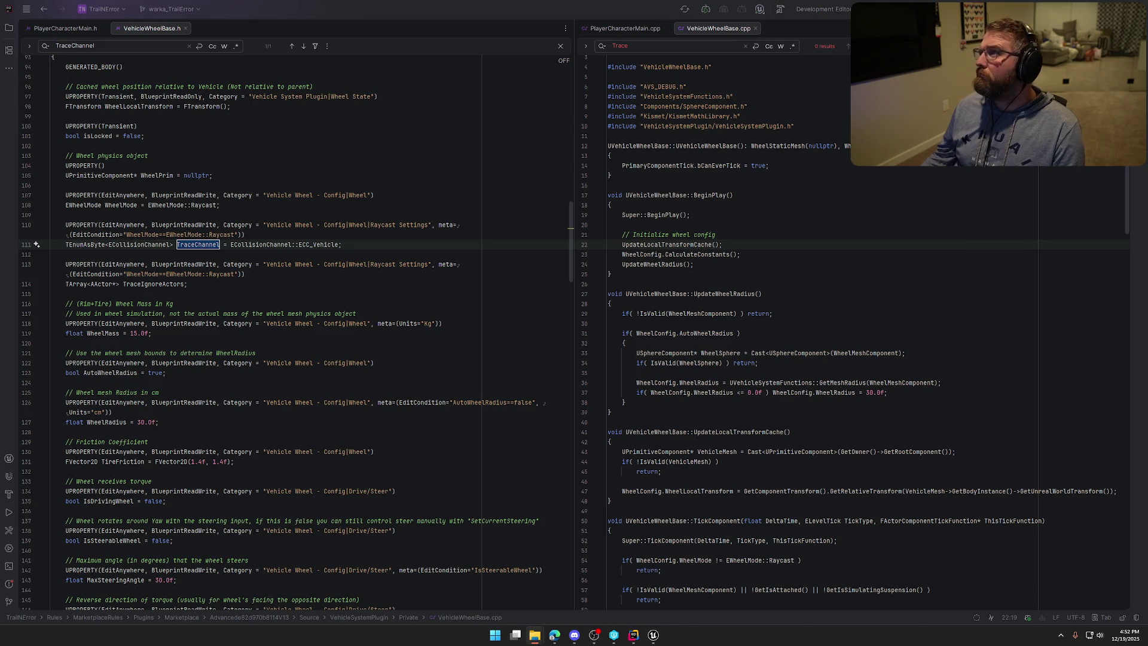
{"action": "left_click", "coordinate": [653, 635]}
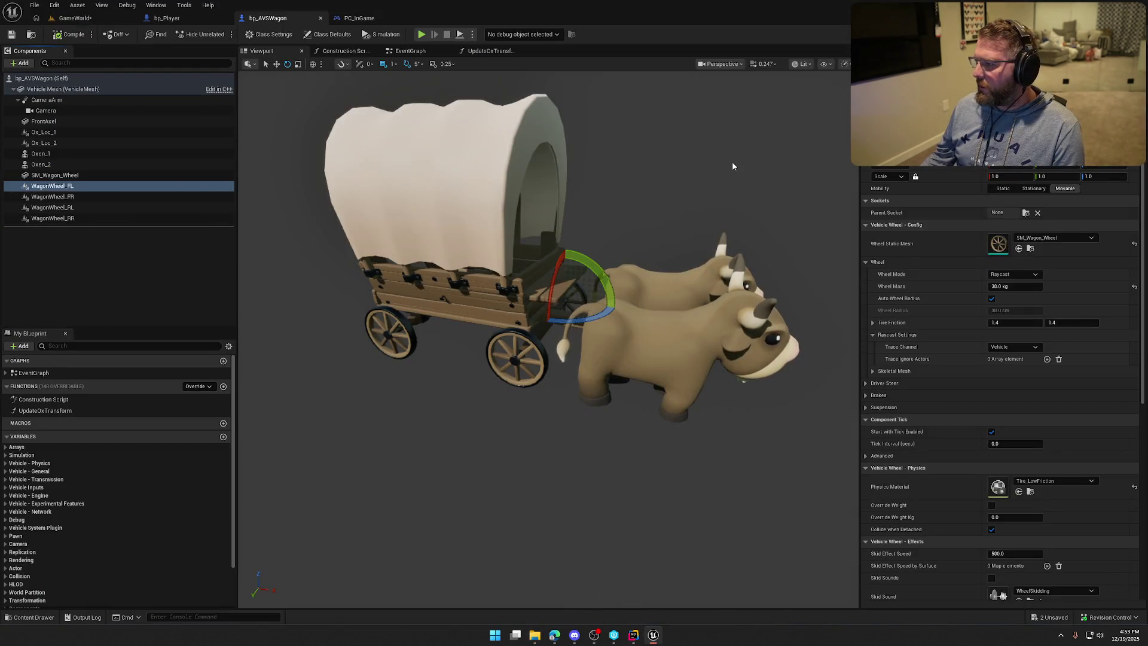
Step: Open WagonWheel_FL's Vehicle_Wheel blueprint and expand its EventGraph event list
{"action": "right_click", "coordinate": [47, 190]}
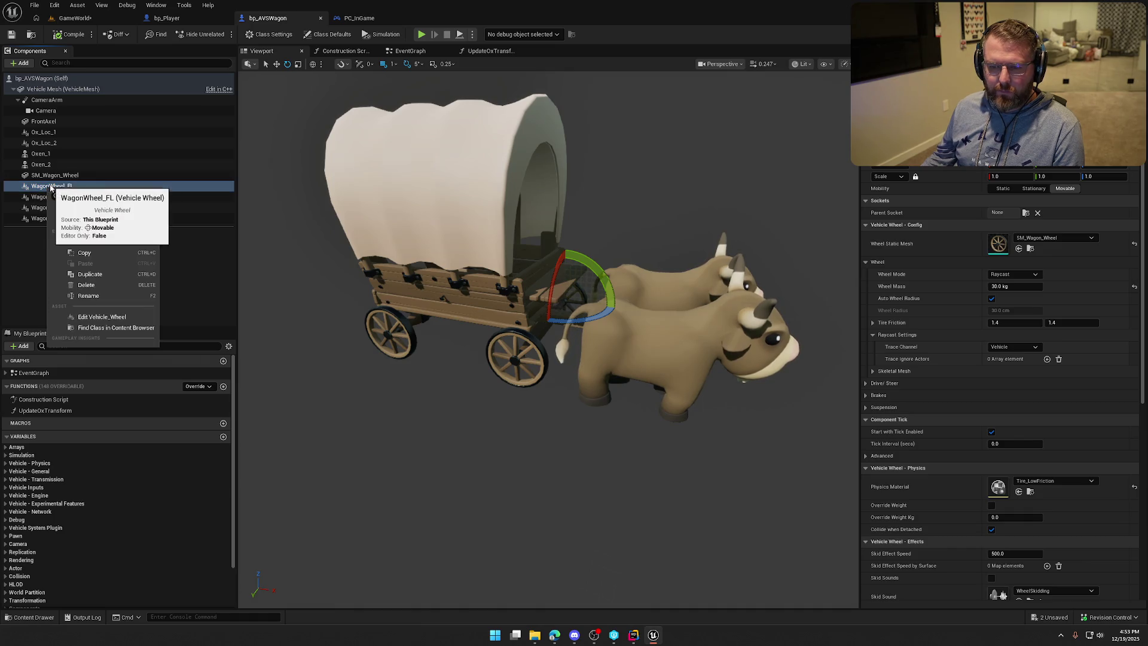
{"action": "left_click", "coordinate": [133, 317]}
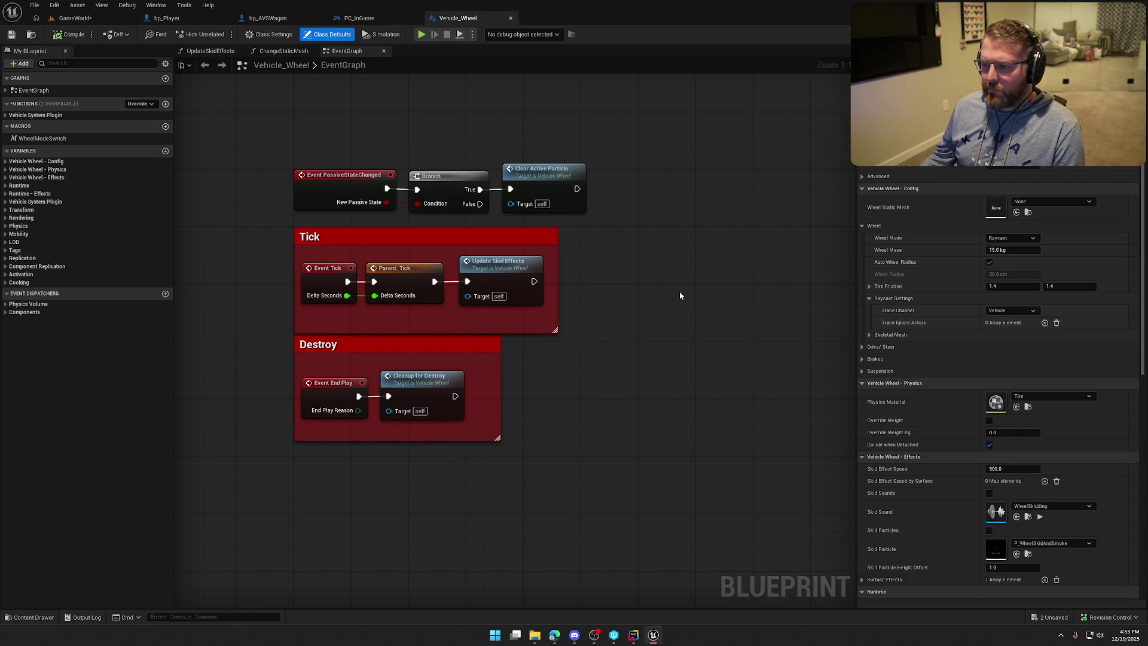
{"action": "mouse_move", "coordinate": [637, 279]}
{"action": "left_mouse_down"}
{"action": "mouse_move", "coordinate": [648, 310]}
{"action": "mouse_move", "coordinate": [695, 313]}
{"action": "left_mouse_up"}
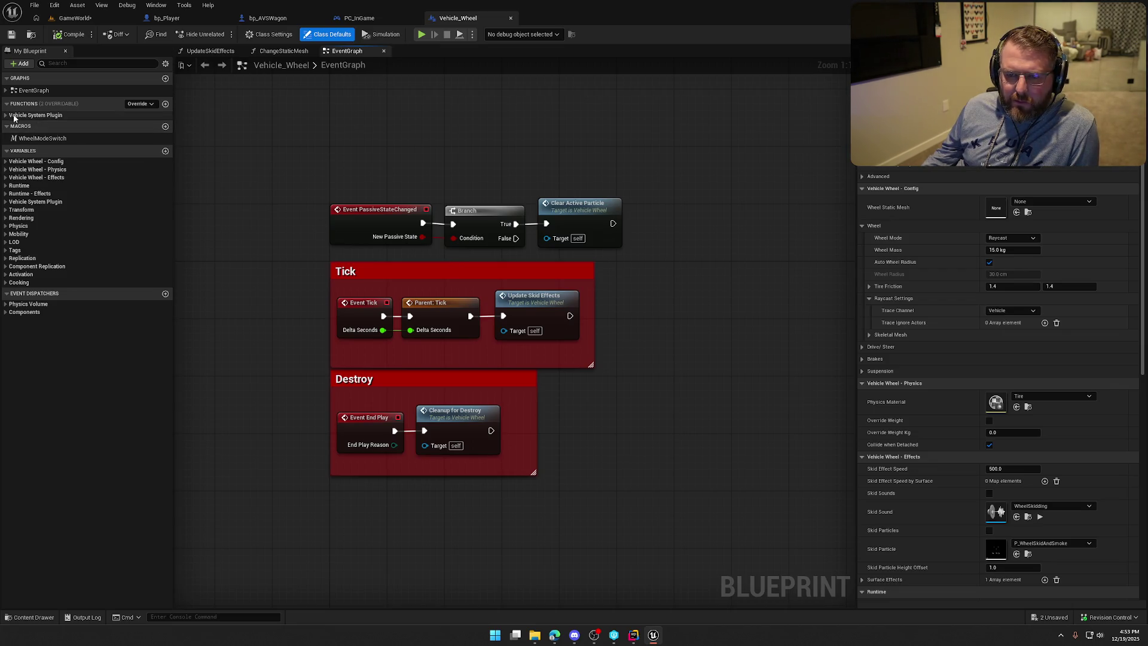
{"action": "left_click", "coordinate": [5, 92]}
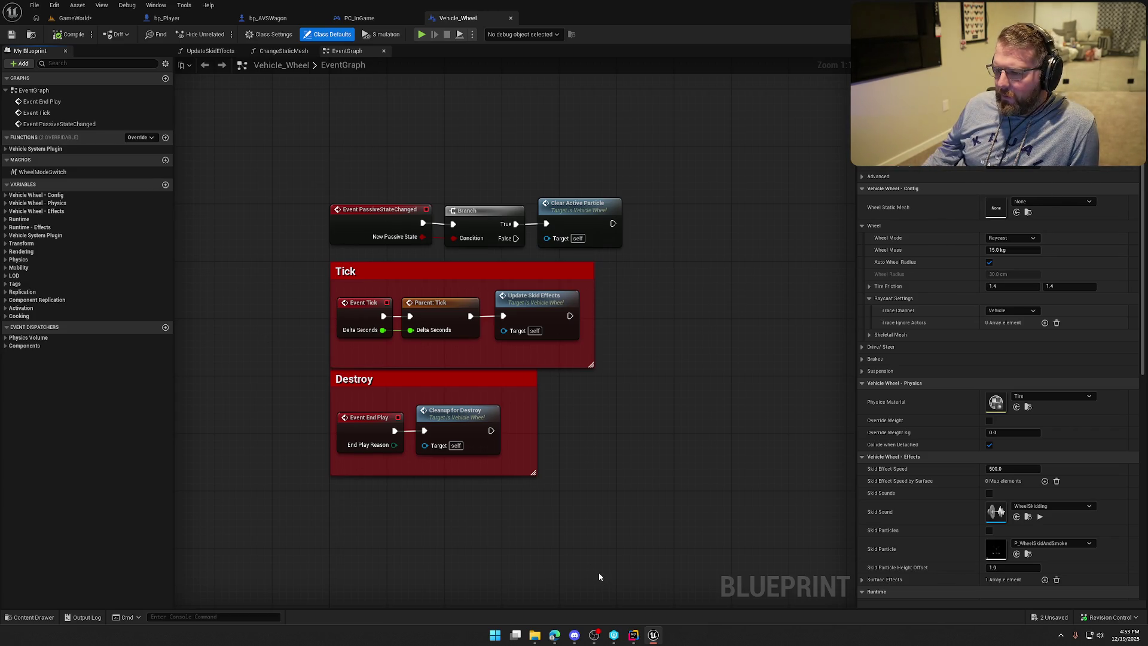
{"action": "left_click", "coordinate": [634, 634]}
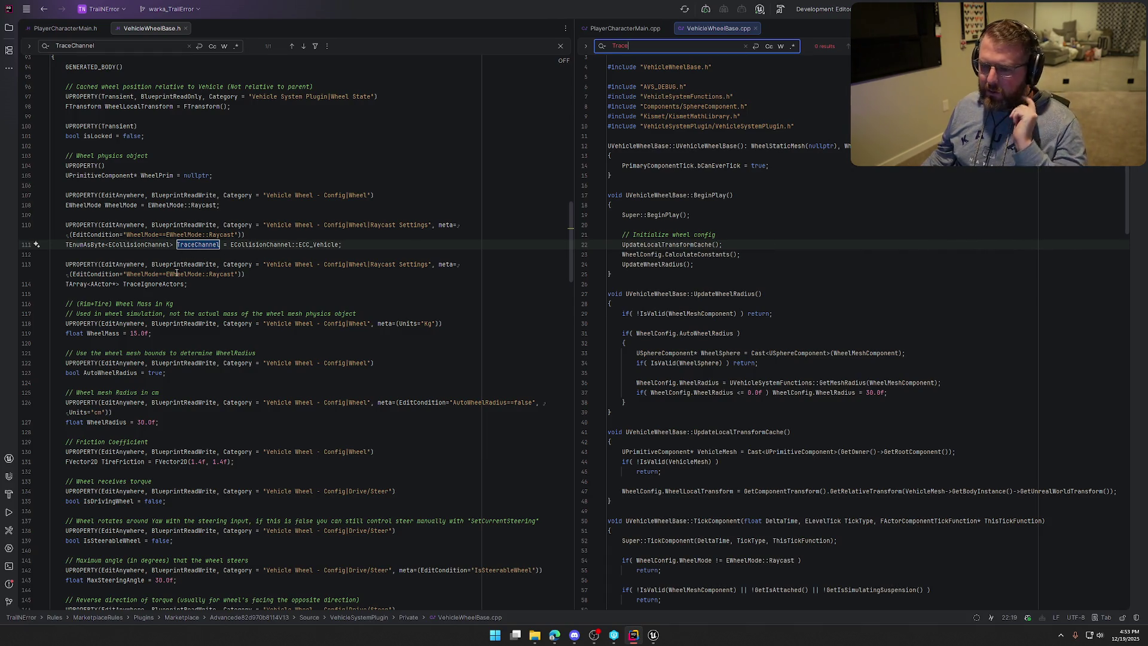
Step: Scroll through VehicleWheelBase.cpp's tick code
{"action": "left_click", "coordinate": [777, 245]}
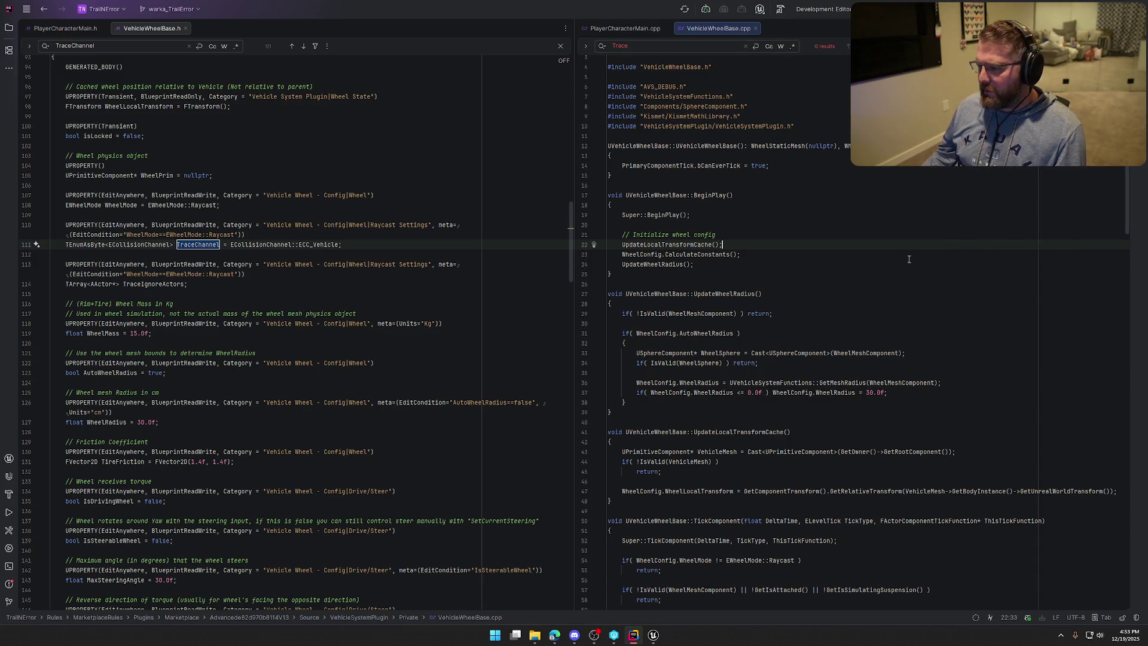
{"action": "scroll", "coordinate": [907, 275], "scroll_direction": "down", "scroll_amount": 4}
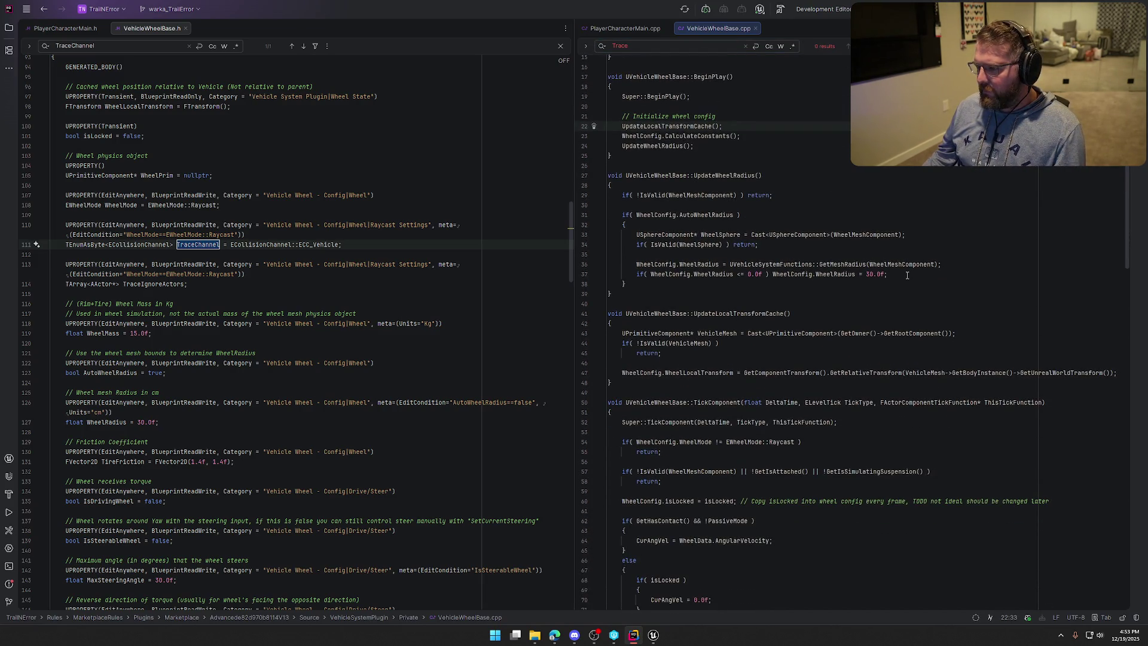
{"action": "scroll", "coordinate": [907, 275], "scroll_direction": "down", "scroll_amount": 4}
{"action": "scroll", "coordinate": [907, 275], "scroll_direction": "down", "scroll_amount": 4}
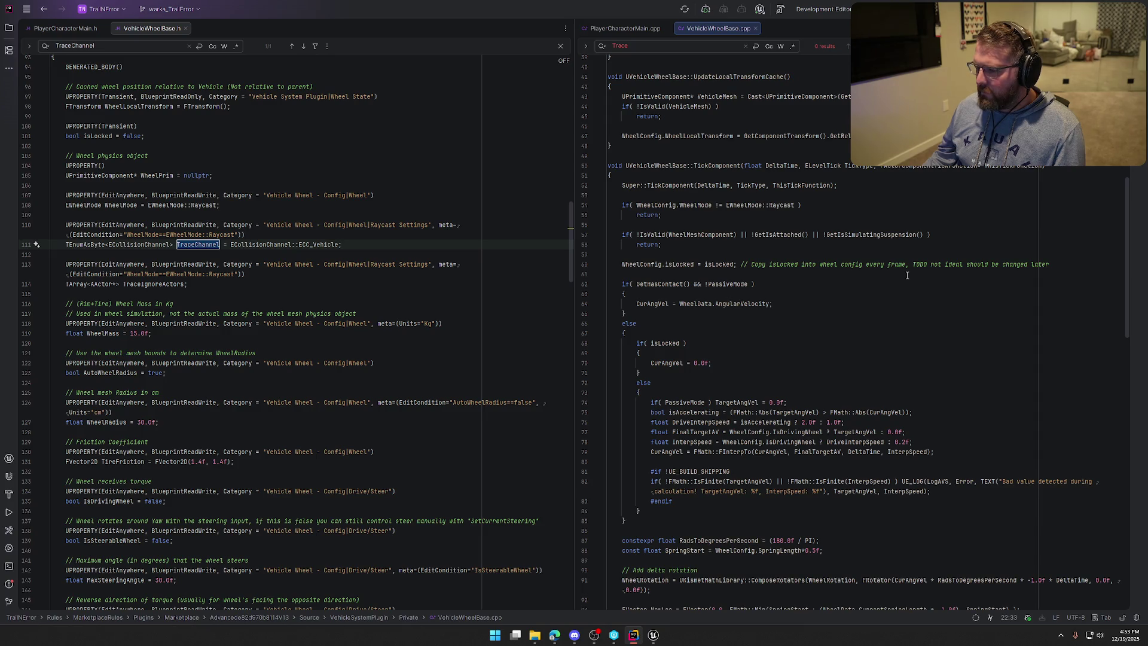
{"action": "scroll", "coordinate": [907, 275], "scroll_direction": "down", "scroll_amount": 3}
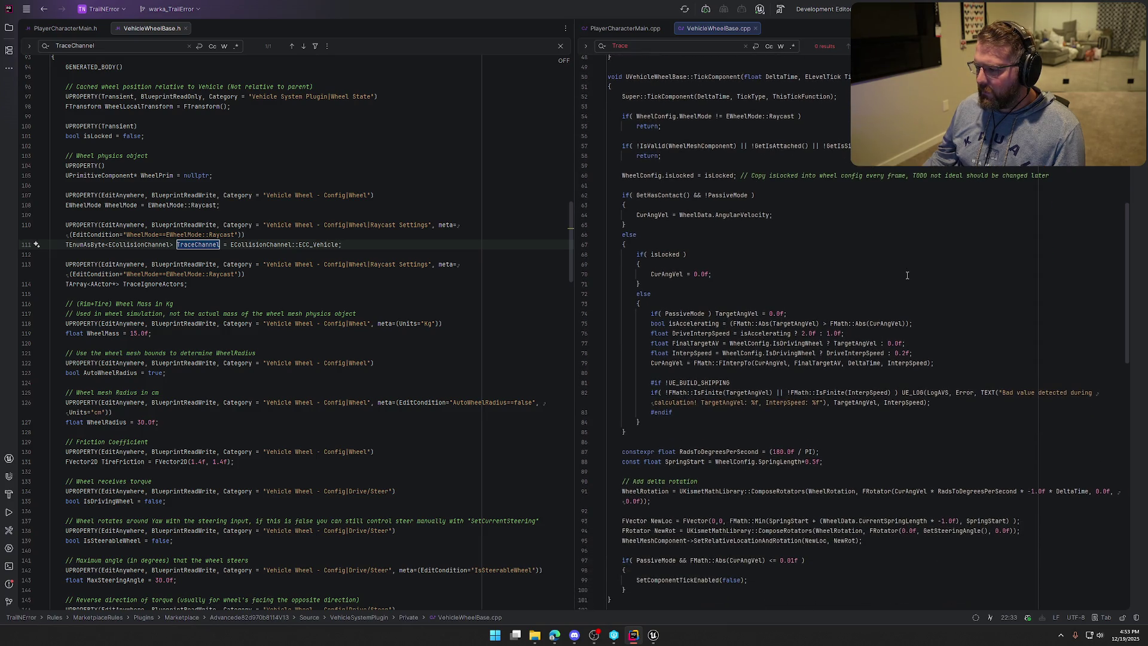
{"action": "scroll", "coordinate": [907, 275], "scroll_direction": "down", "scroll_amount": 3}
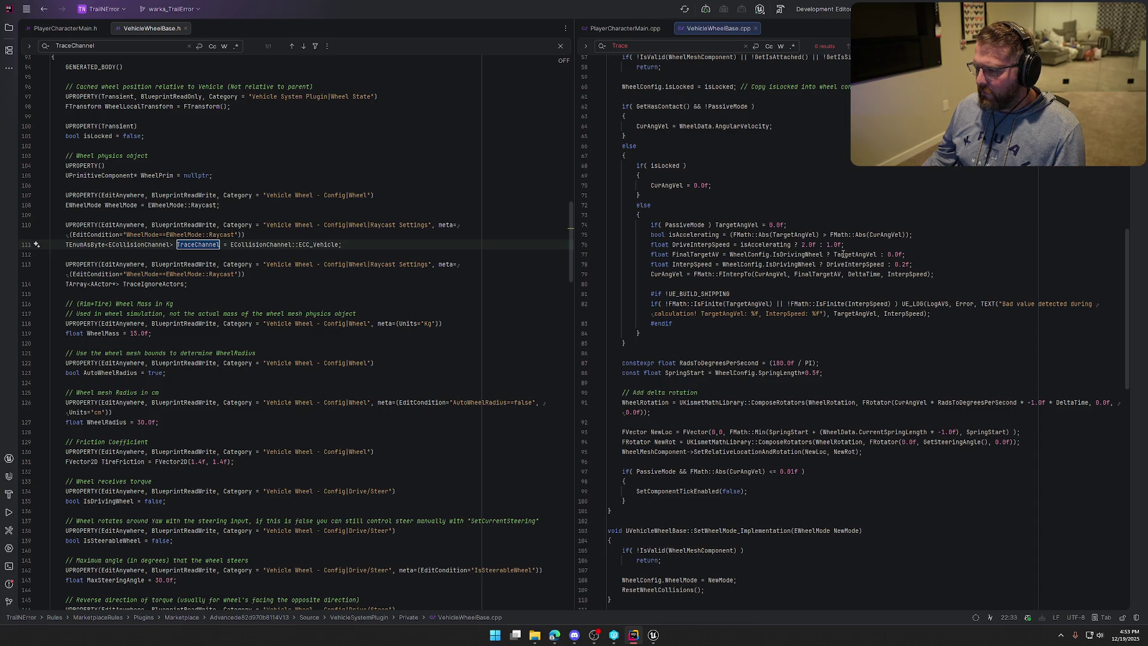
Step: Search the .cpp for 'chan', then return to the bp_AVSWagon blueprint in Unreal
{"action": "left_click", "coordinate": [656, 45]}
{"action": "type", "text": "chan"}
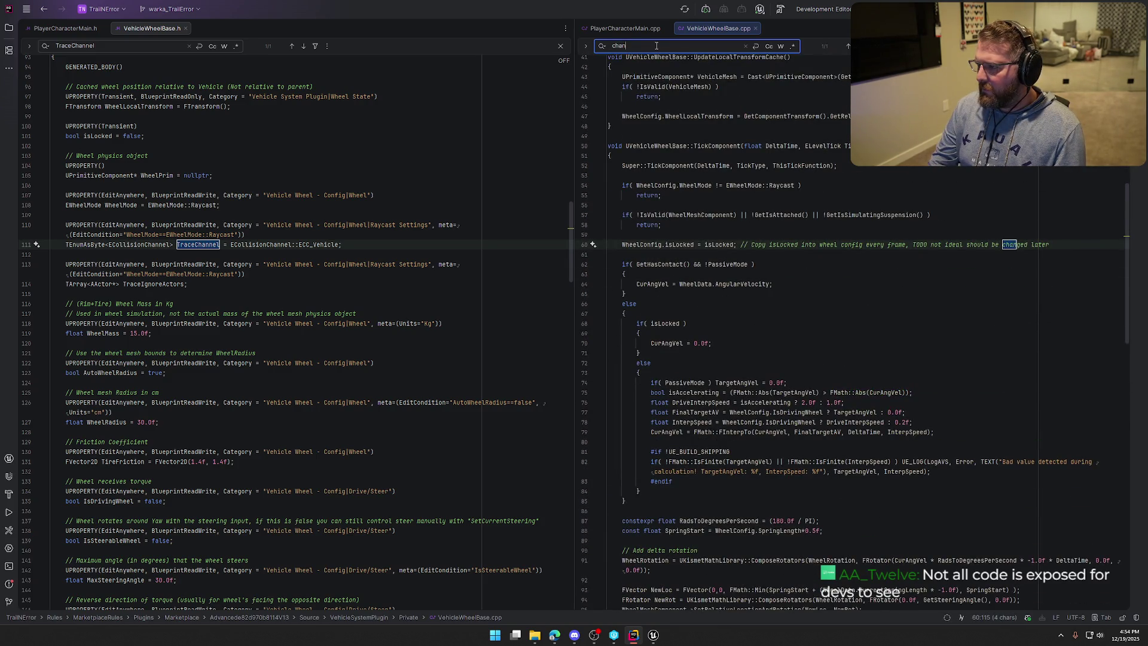
{"action": "key", "text": "Return"}
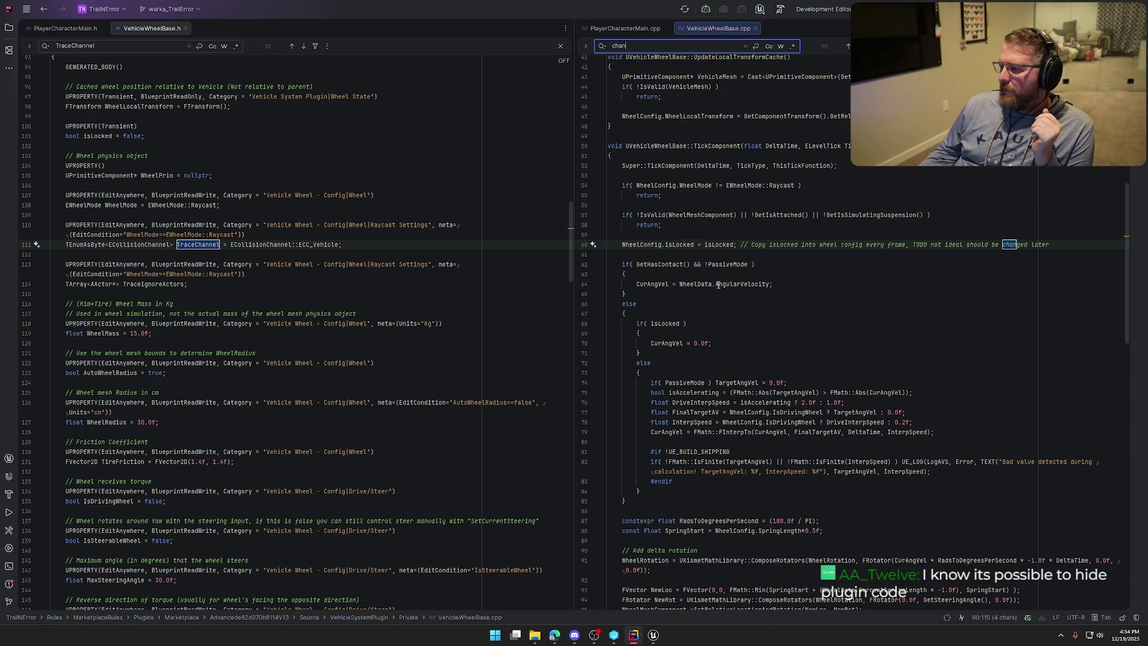
{"action": "left_click", "coordinate": [654, 638]}
{"action": "left_click", "coordinate": [268, 18]}
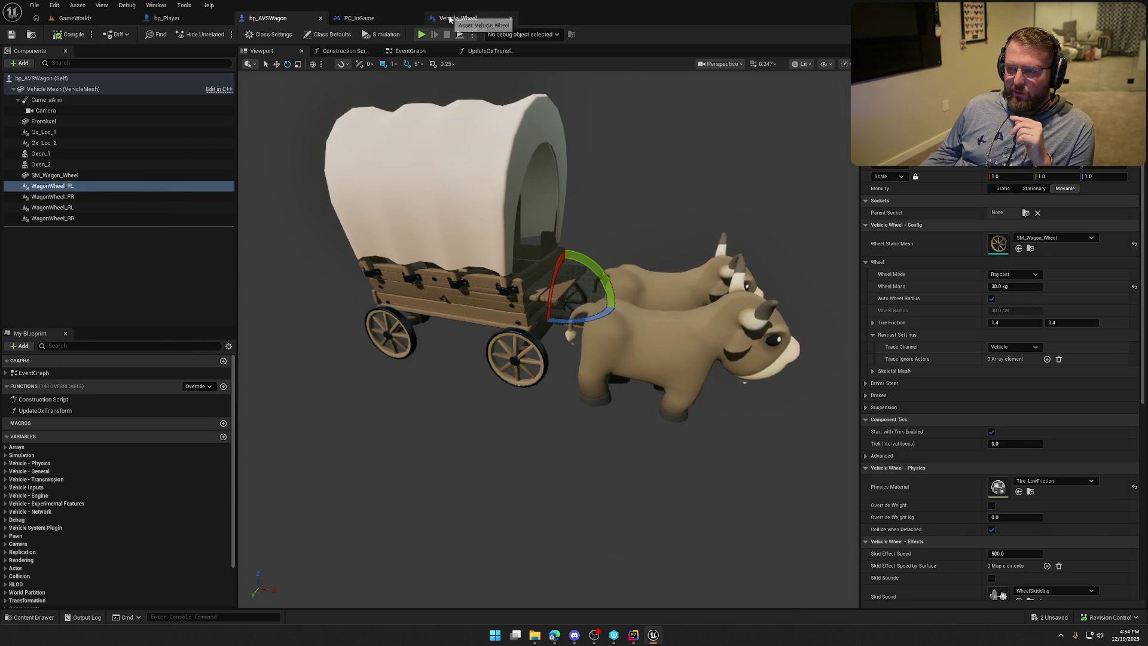
Step: Review the Vehicle_Wheel blueprint's defaults, then switch back to Rider
{"action": "left_click", "coordinate": [458, 18]}
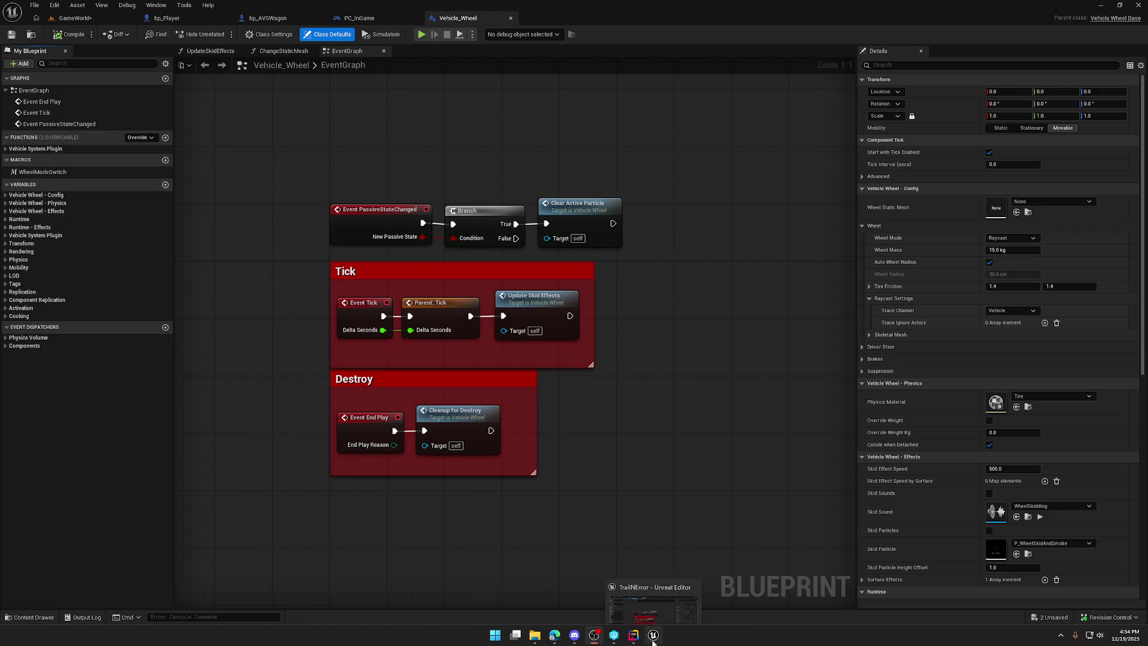
{"action": "left_click", "coordinate": [633, 634]}
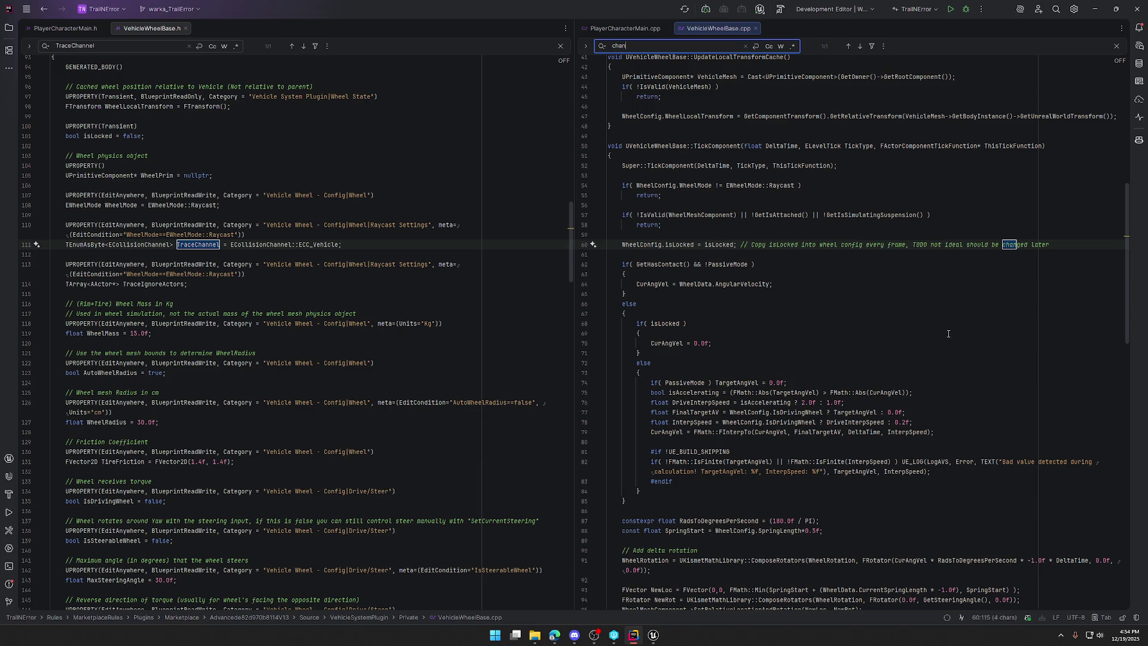
Step: Search VehicleWheelBase.cpp for 'raycast' and step through all its matches
{"action": "left_click", "coordinate": [872, 303]}
{"action": "key", "text": "ctrl+f"}
{"action": "type", "text": "raycast"}
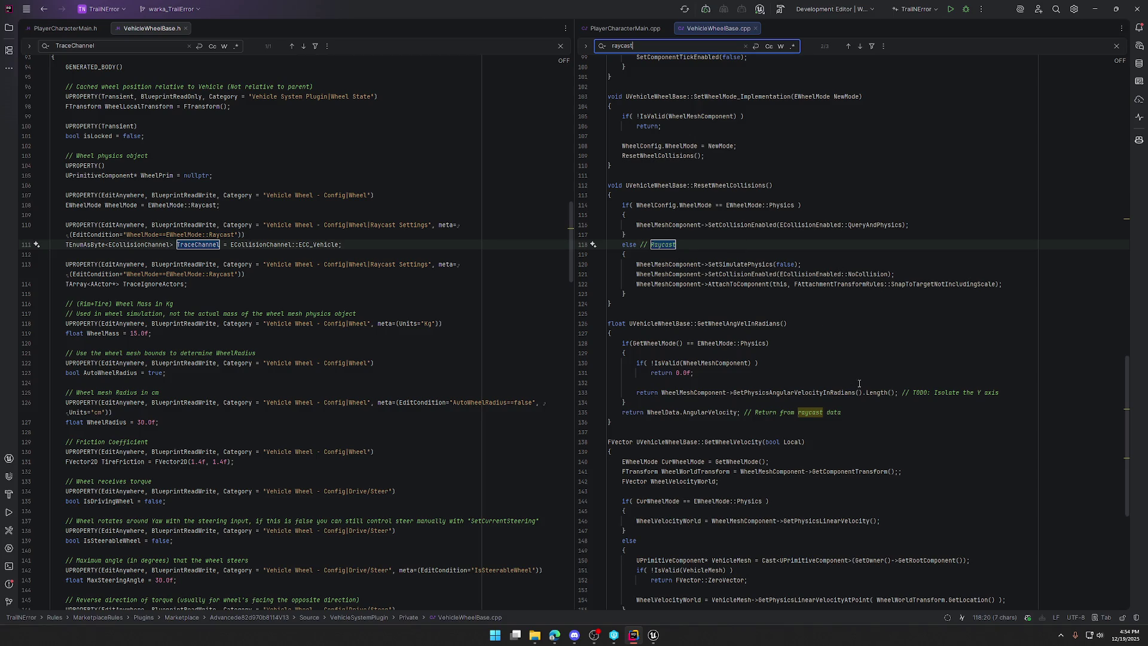
{"action": "key", "text": "Return"}
{"action": "key", "text": "Return"}
{"action": "key", "text": "Return"}
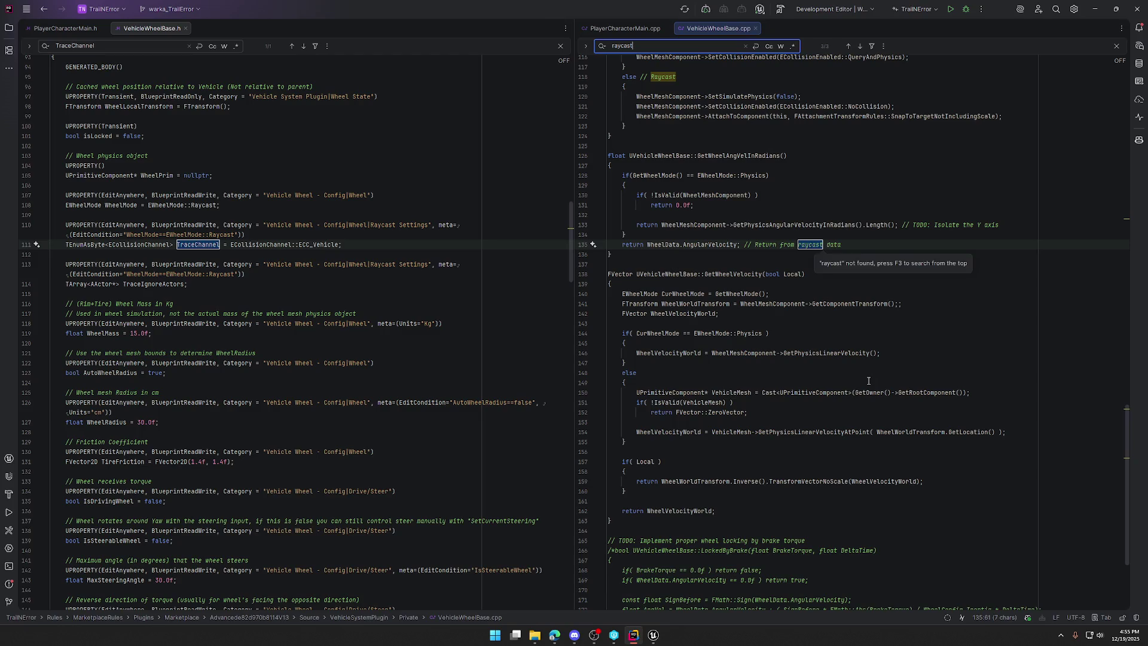
{"action": "key", "text": "Return"}
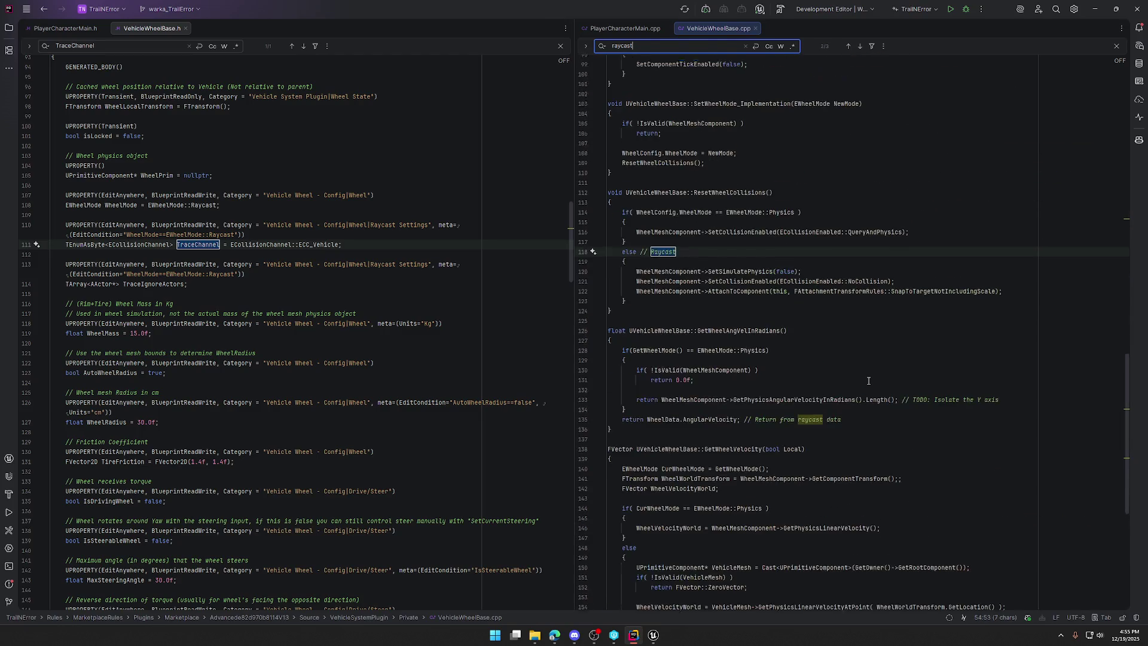
{"action": "key", "text": "Return"}
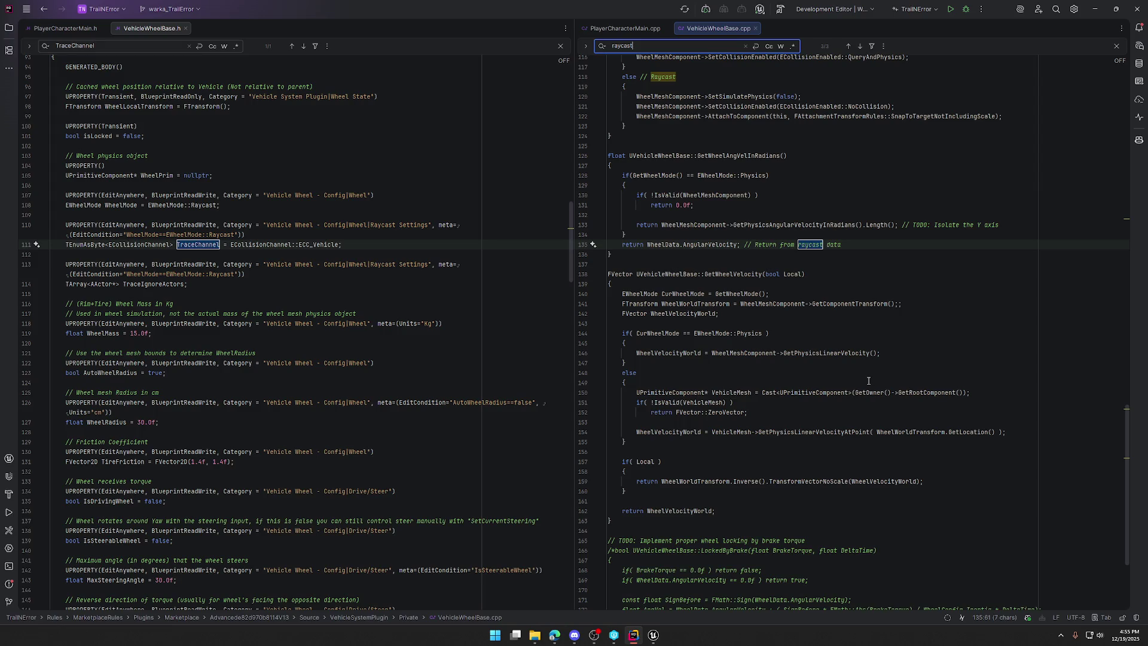
{"action": "key", "text": "Return"}
{"action": "key", "text": "Return"}
Step: Cycle through 'line' matches, then open VehicleSystemBase.cpp in the right-hand pane
{"action": "key", "text": "BackSpace"}
{"action": "key", "text": "BackSpace"}
{"action": "key", "text": "BackSpace"}
{"action": "type", "text": "linetrace"}
{"action": "key", "text": "BackSpace"}
{"action": "key", "text": "BackSpace"}
{"action": "key", "text": "BackSpace"}
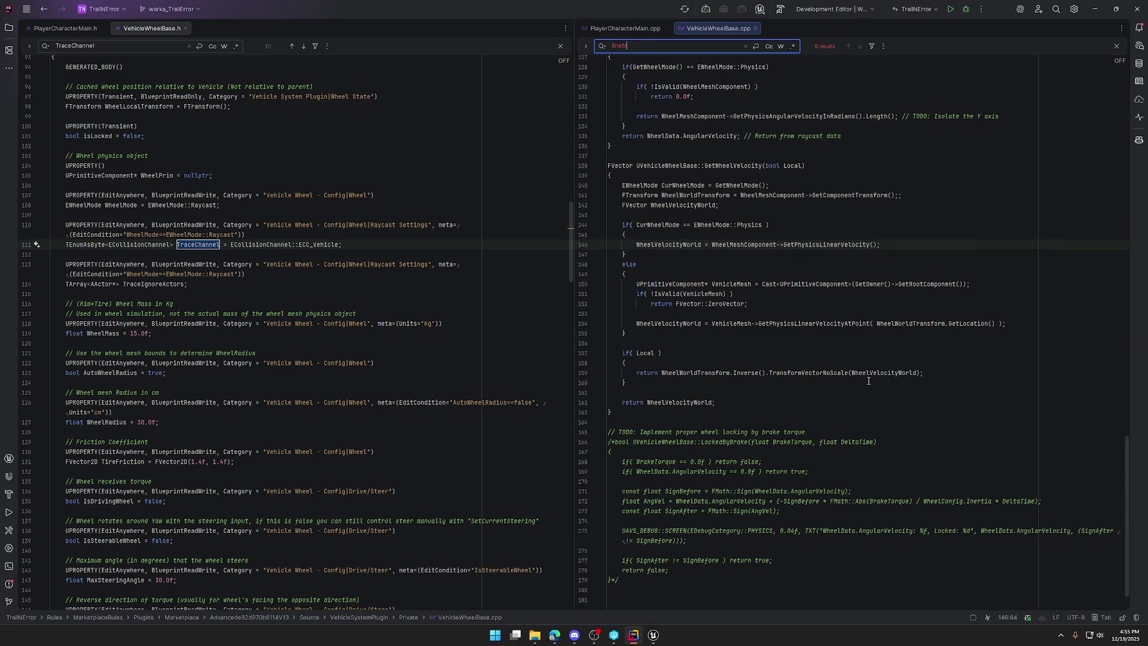
{"action": "key", "text": "Return"}
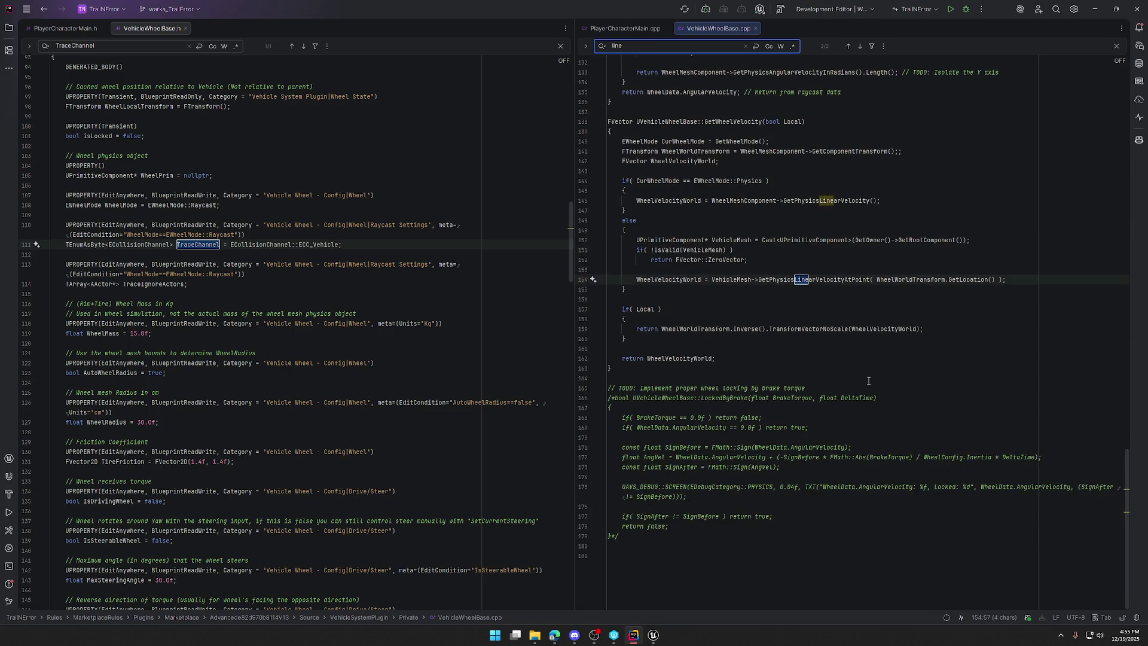
{"action": "key", "text": "Return"}
{"action": "key", "text": "Return"}
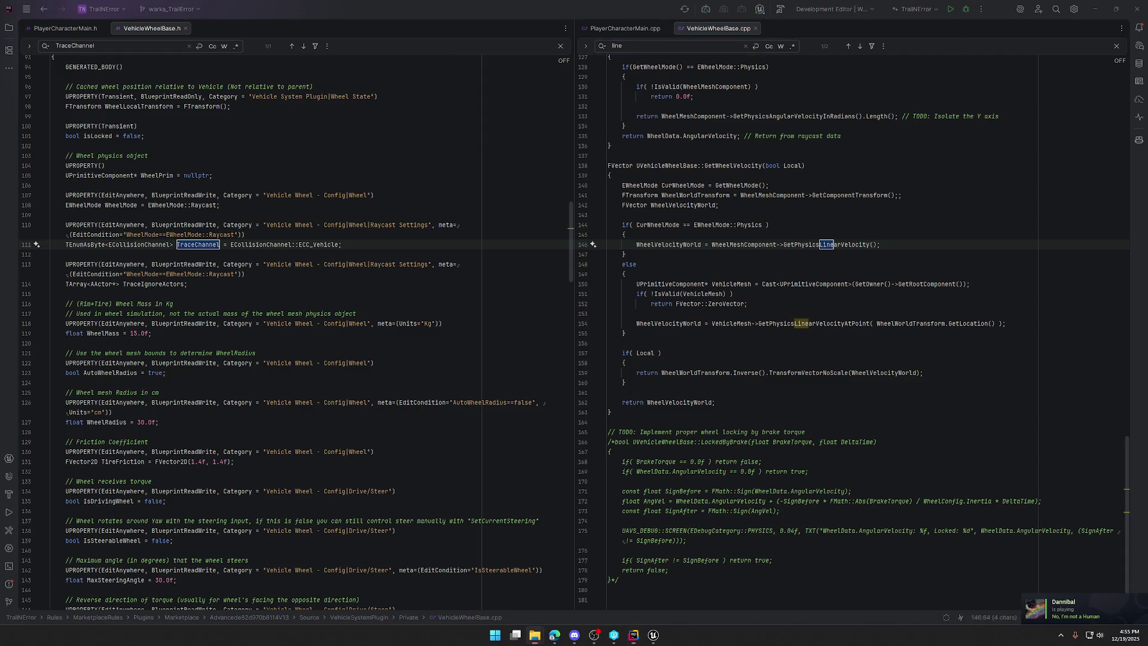
{"action": "left_click_drag", "start_coordinate": [820, 70], "coordinate": [794, 25]}
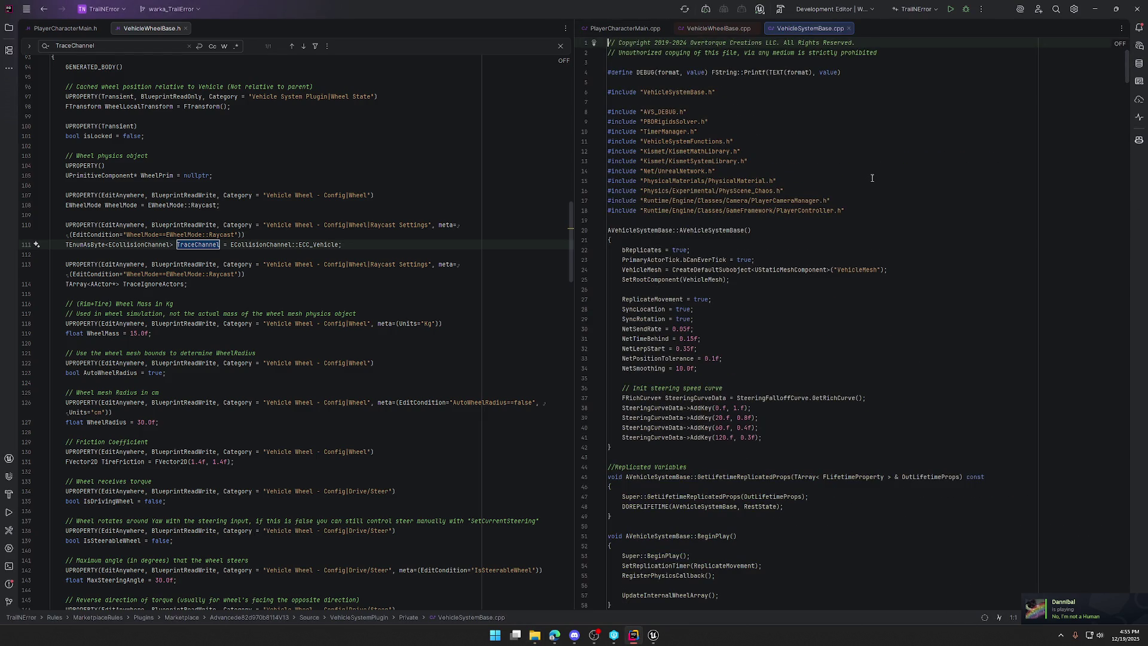
Step: Search VehicleSystemBase.cpp for 'line' and select the LineTraceSingle call on line 675
{"action": "key", "text": "ctrl+f"}
{"action": "type", "text": "line"}
{"action": "key", "text": "Return"}
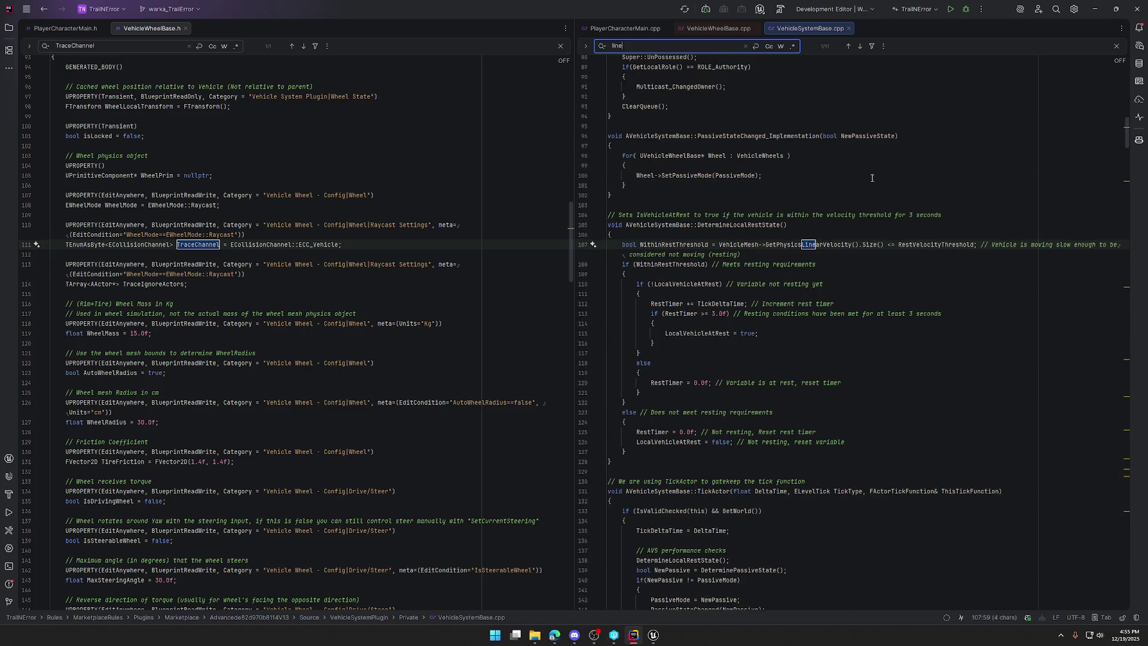
{"action": "key", "text": "Return"}
{"action": "key", "text": "Return"}
{"action": "key", "text": "Return"}
{"action": "key", "text": "Return"}
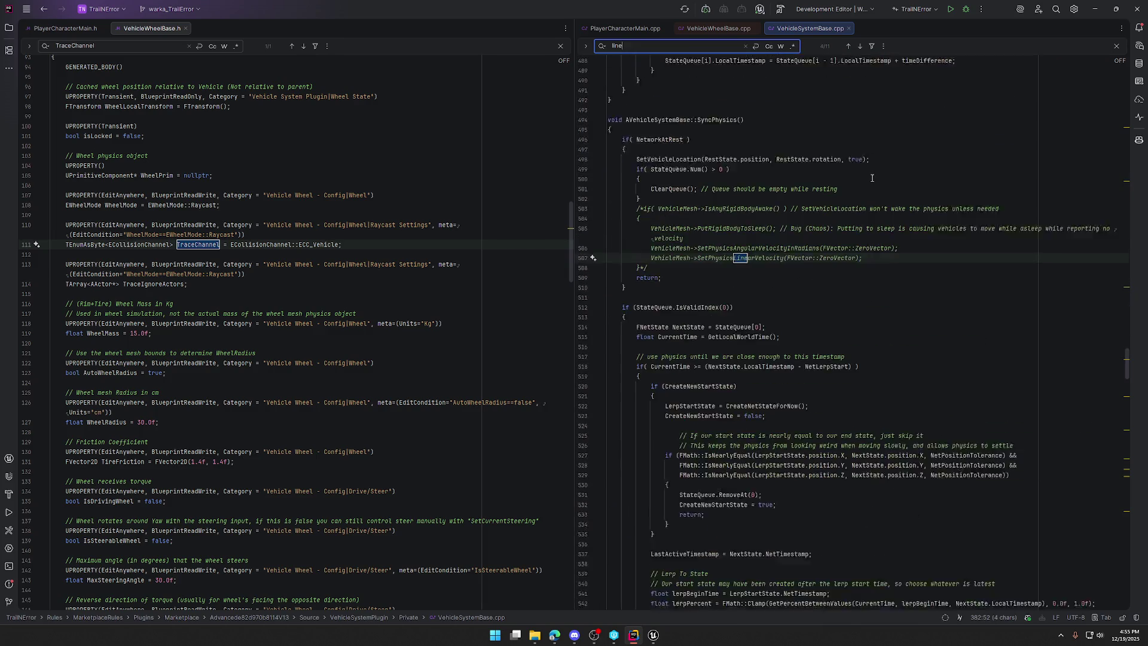
{"action": "key", "text": "Return"}
{"action": "key", "text": "Return"}
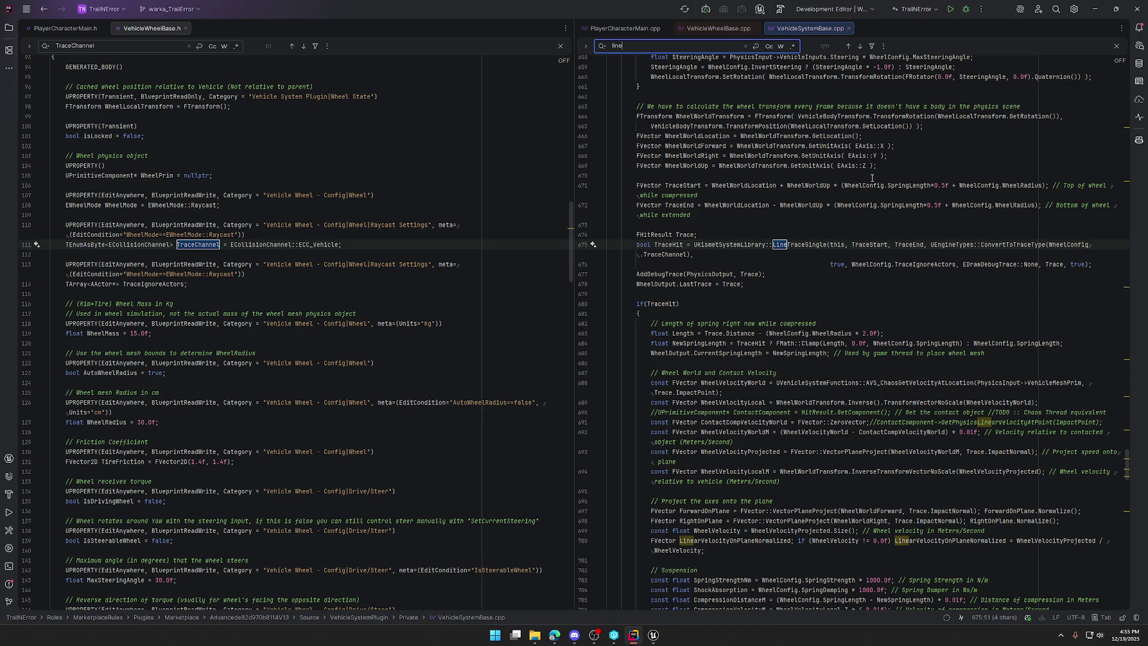
{"action": "scroll", "coordinate": [819, 281], "scroll_direction": "up", "scroll_amount": 1}
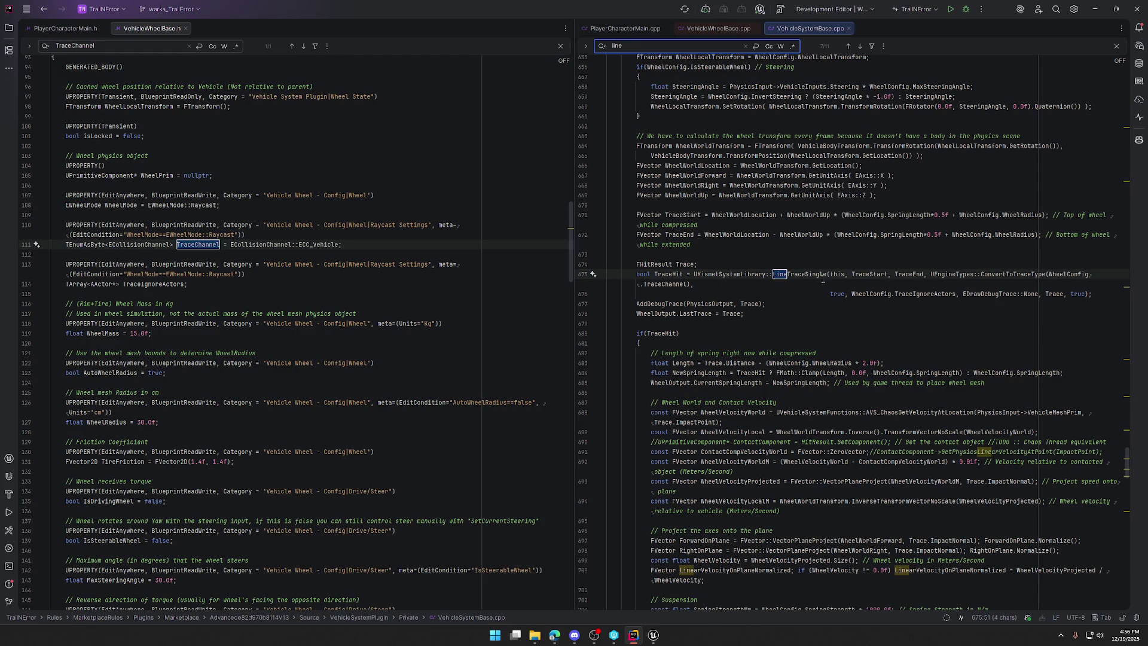
{"action": "left_click", "coordinate": [804, 274]}
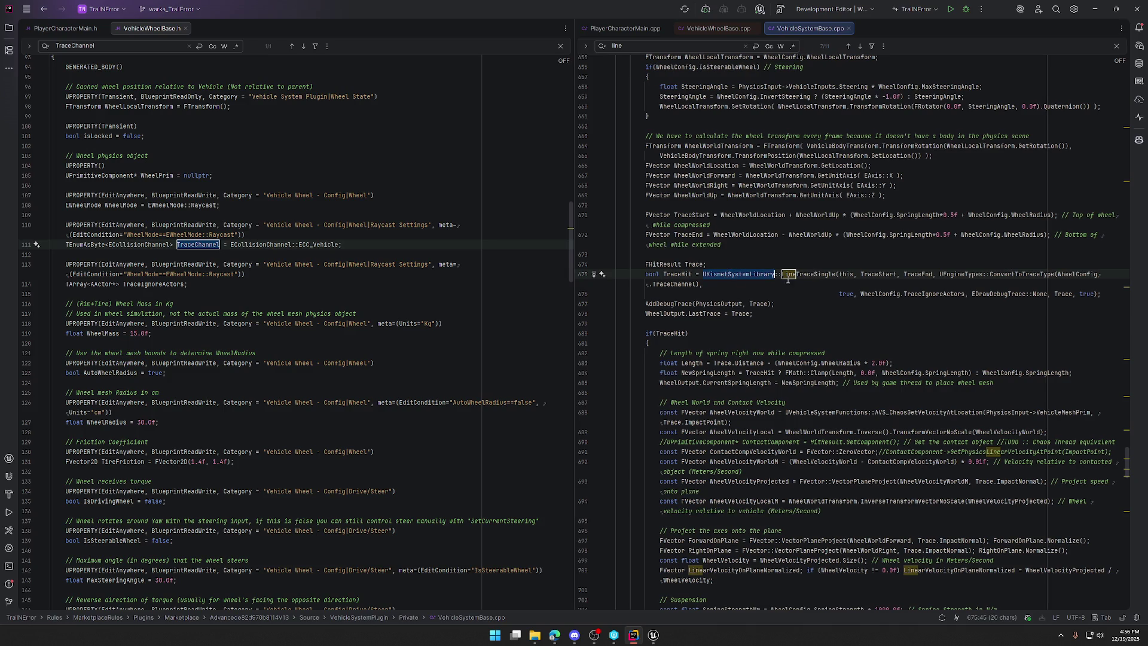
{"action": "key", "text": "ctrl+w"}
Step: Add a Line Trace By Channel node to the bp_AVSWagon event graph, consulting Rider alongside
{"action": "key", "text": "alt+Tab"}
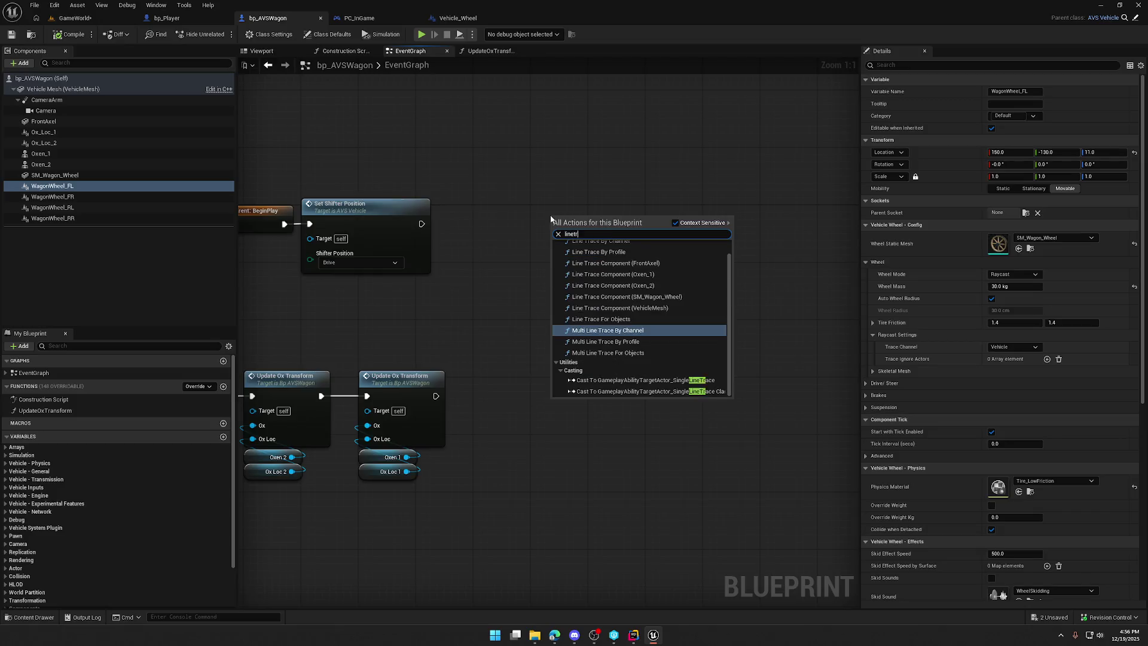
{"action": "scroll", "coordinate": [605, 304], "scroll_direction": "up", "scroll_amount": 1}
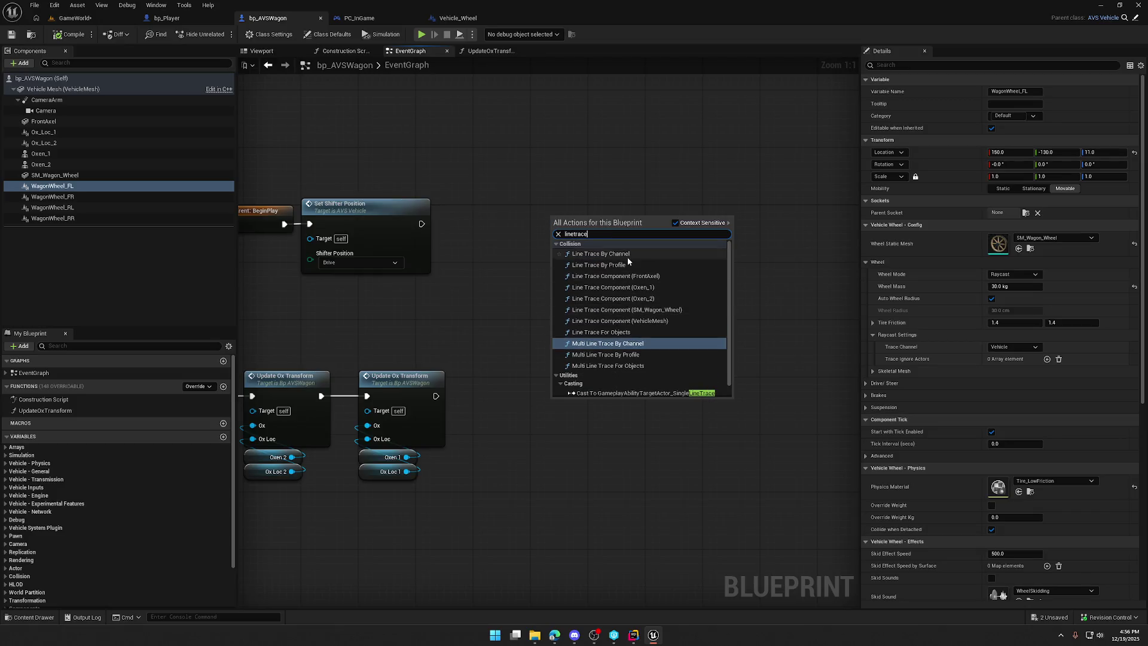
{"action": "left_click", "coordinate": [626, 256]}
{"action": "left_click", "coordinate": [634, 634]}
{"action": "mouse_move", "coordinate": [654, 635]}
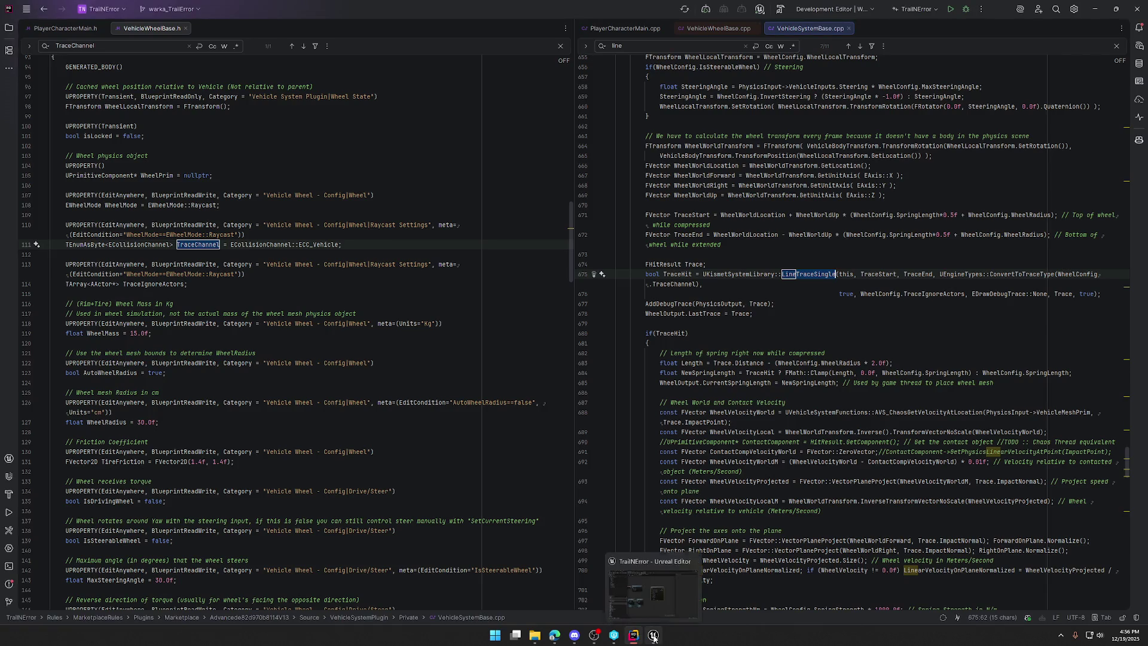
{"action": "left_click", "coordinate": [654, 637]}
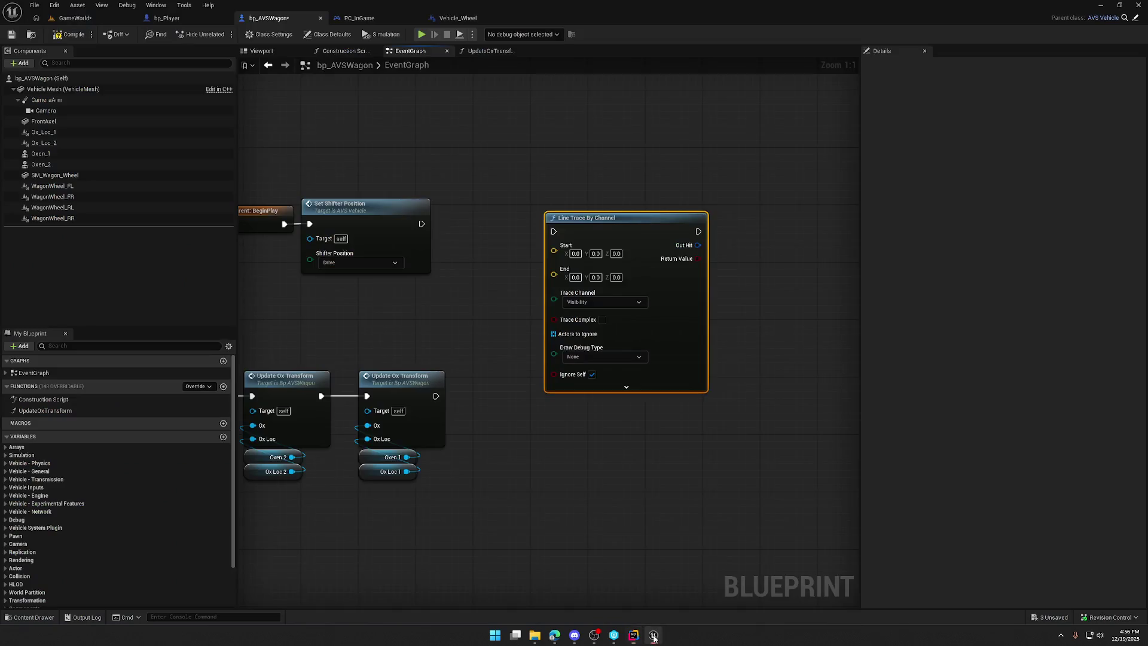
Step: Search the blueprint actions for 'line trace sin' and dismiss the list without adding anything
{"action": "right_click", "coordinate": [755, 214]}
{"action": "type", "text": "line tre"}
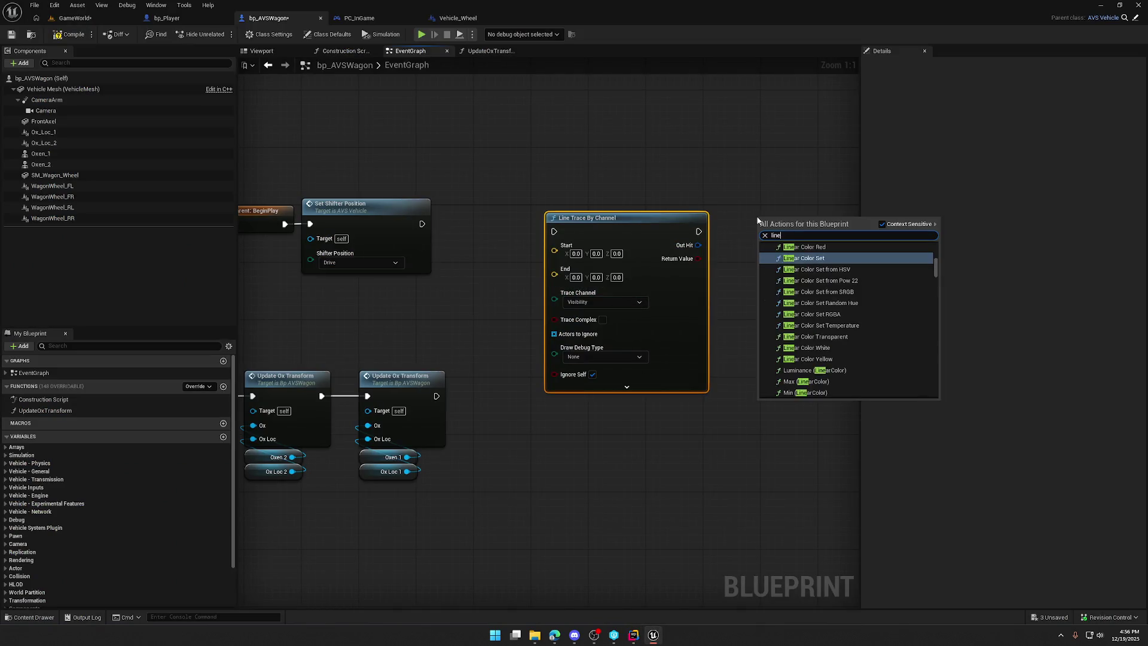
{"action": "key", "text": "BackSpace"}
{"action": "key", "text": "BackSpace"}
{"action": "key", "text": "BackSpace"}
{"action": "type", "text": "race"}
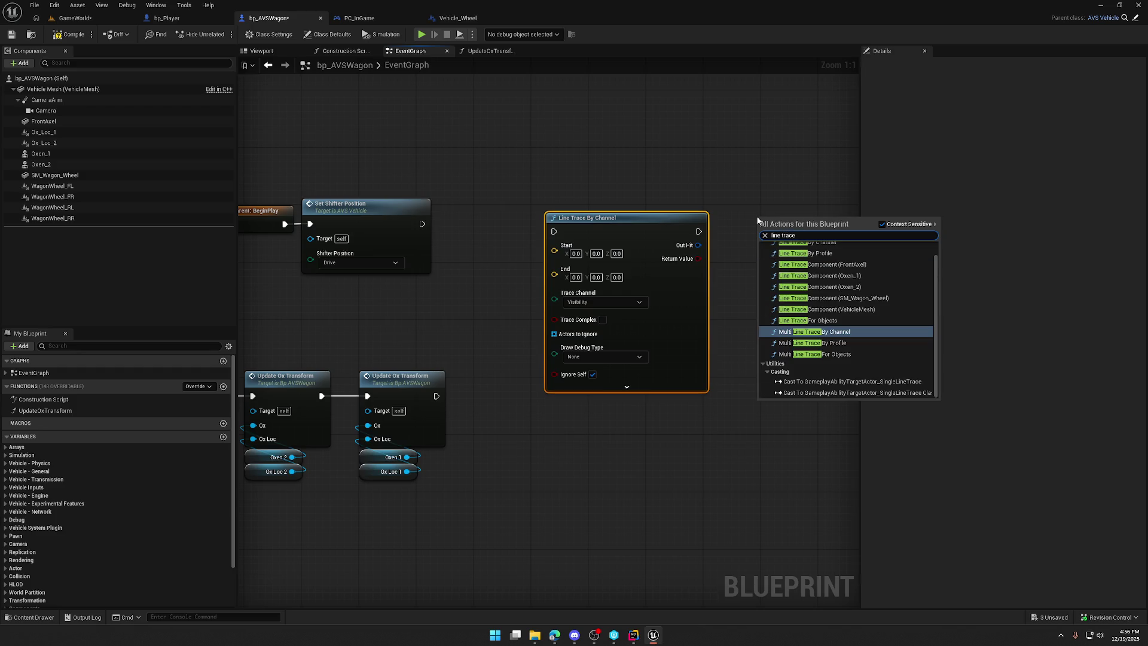
{"action": "type", "text": " sin"}
{"action": "left_click", "coordinate": [751, 185]}
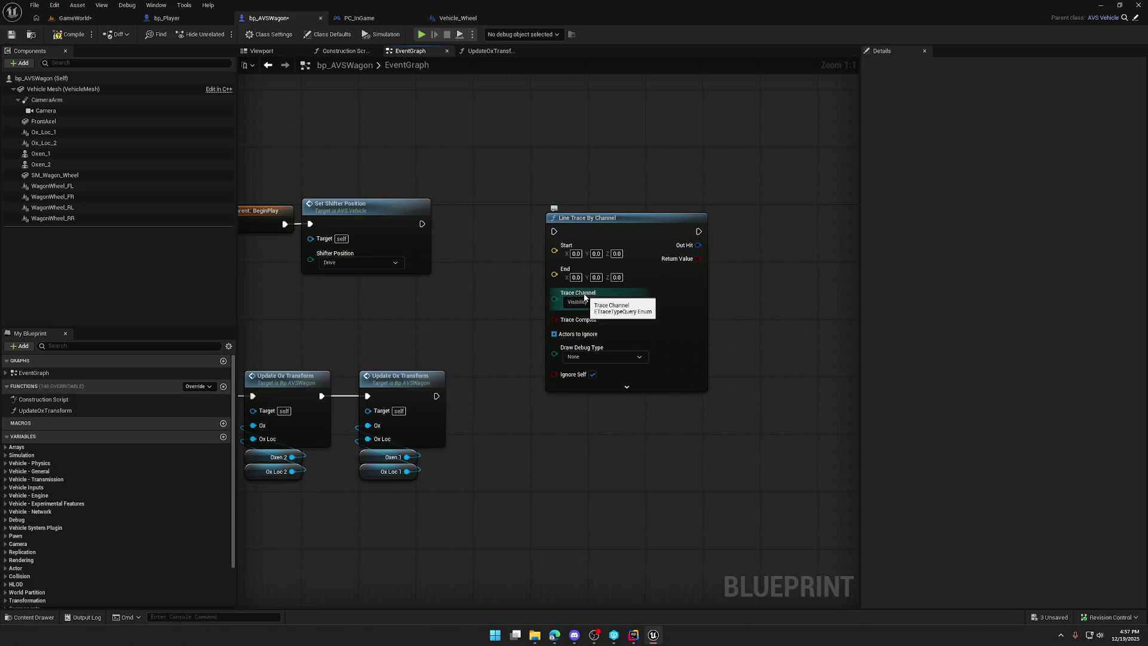
Step: After checking Rider again, delete the Line Trace By Channel node from the graph
{"action": "left_click", "coordinate": [633, 635]}
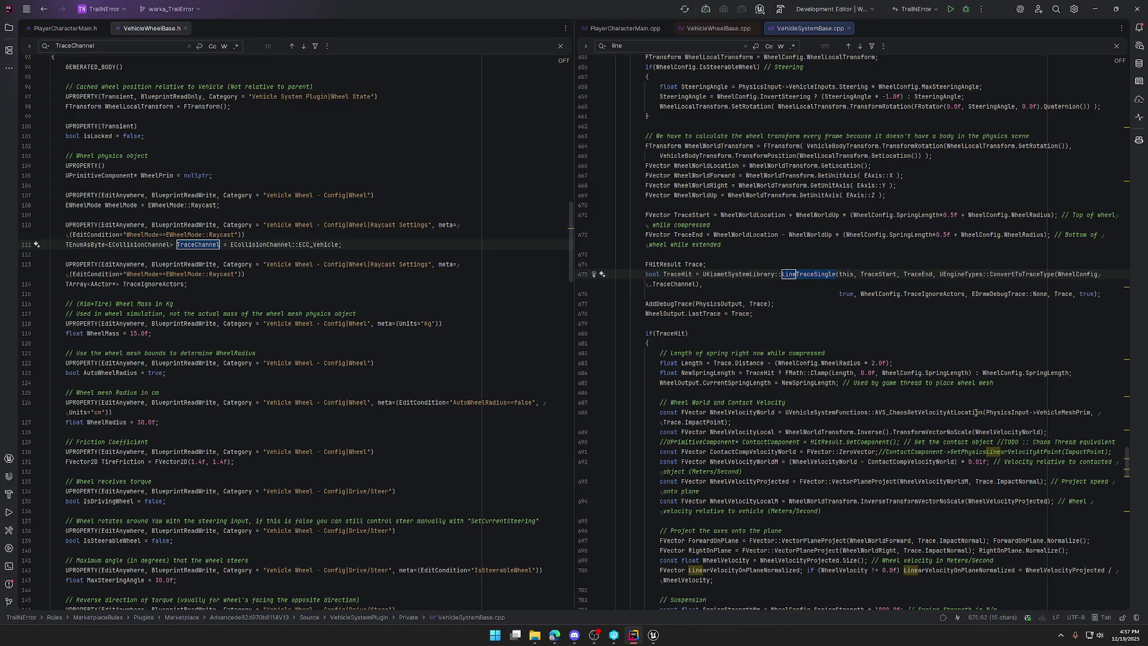
{"action": "mouse_move", "coordinate": [651, 639]}
{"action": "left_click", "coordinate": [654, 635]}
{"action": "left_click", "coordinate": [567, 219]}
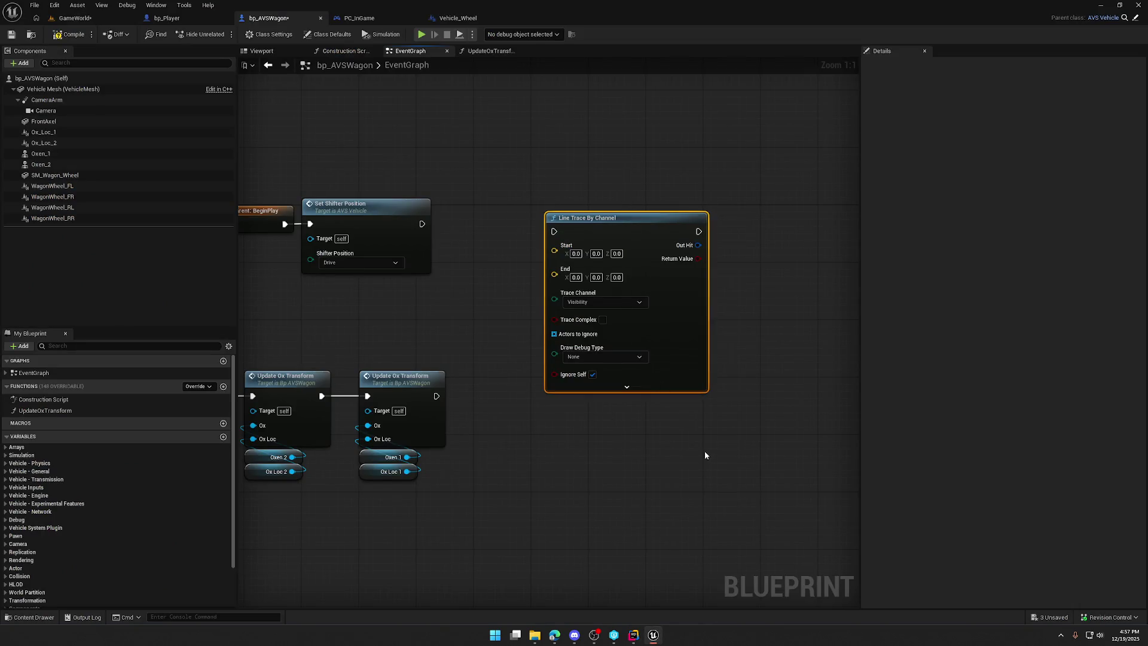
{"action": "key", "text": "Delete"}
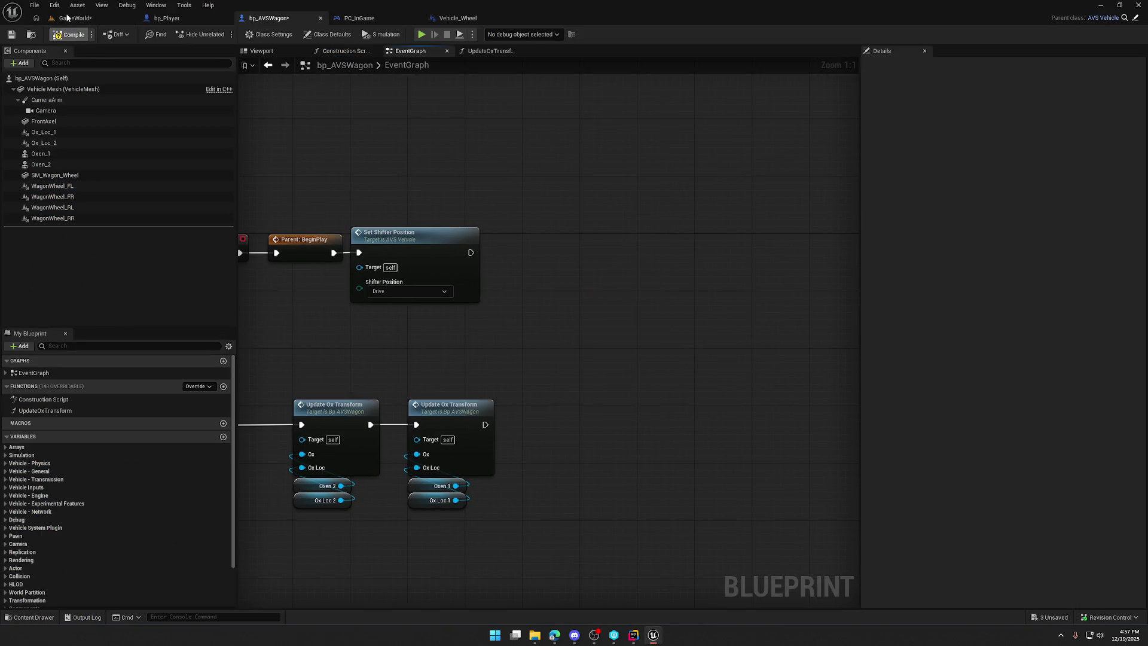
{"action": "left_click", "coordinate": [67, 18]}
{"action": "left_click", "coordinate": [458, 482]}
{"action": "scroll", "coordinate": [1031, 538], "scroll_direction": "down", "scroll_amount": 10}
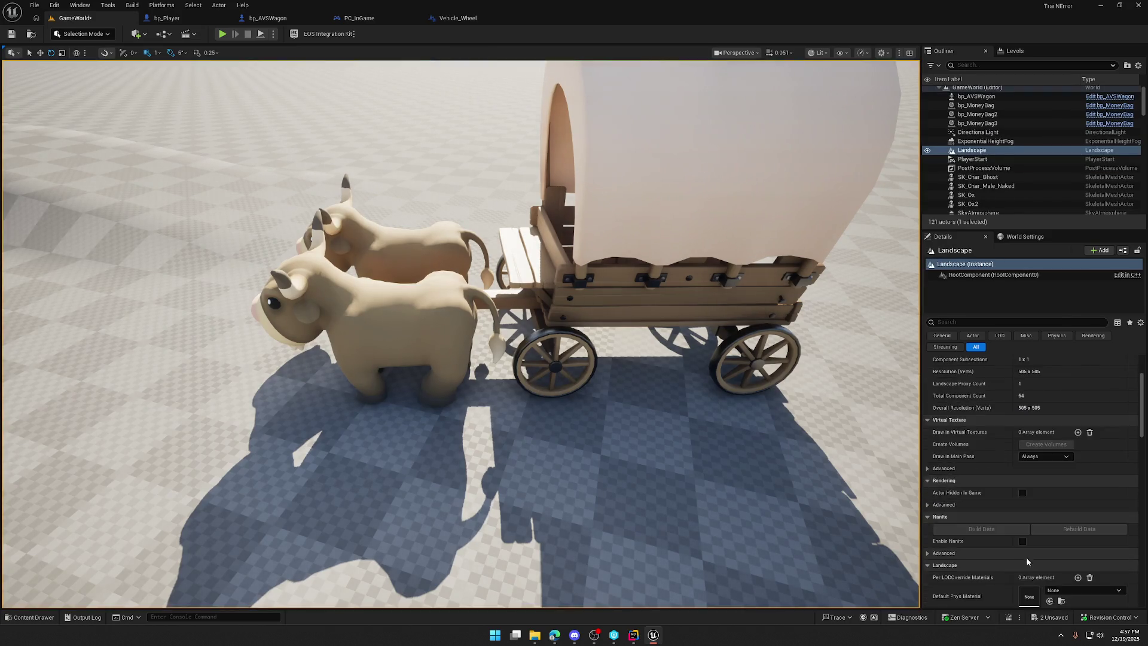
{"action": "scroll", "coordinate": [1031, 557], "scroll_direction": "down", "scroll_amount": 5}
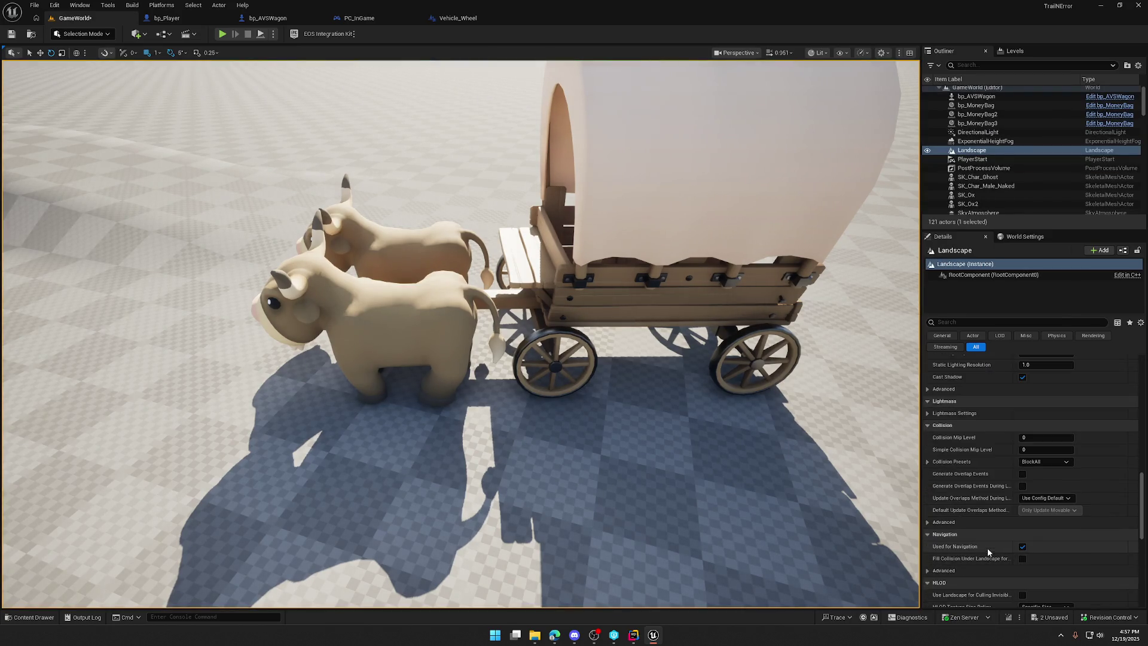
{"action": "left_click", "coordinate": [928, 462]}
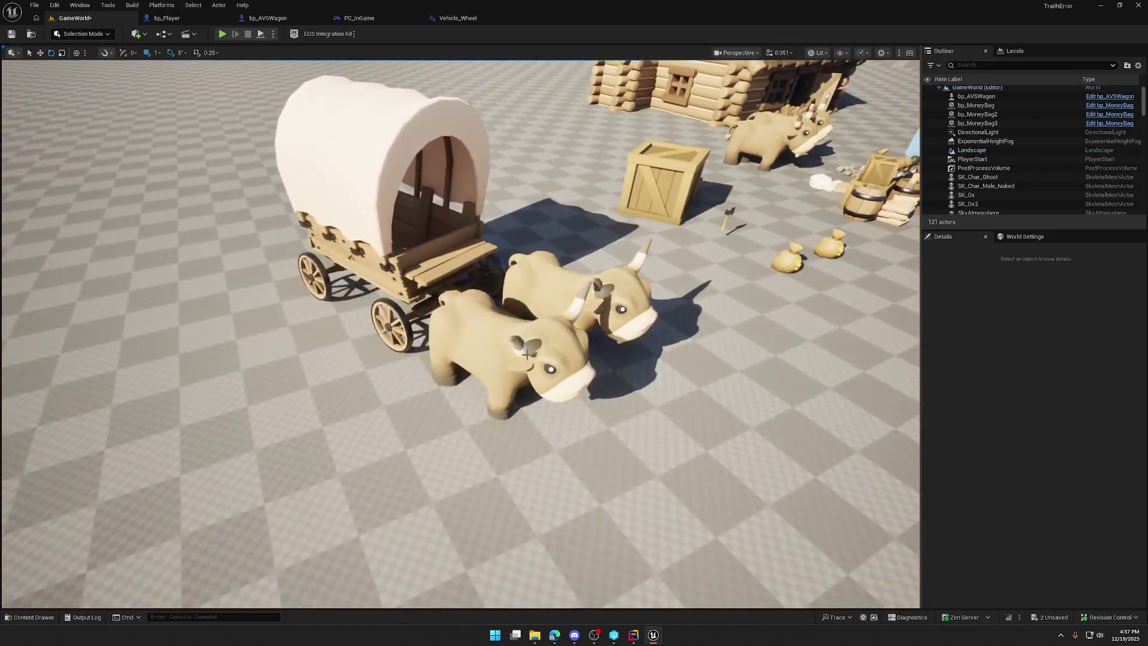
{"action": "left_click", "coordinate": [351, 103]}
{"action": "left_click", "coordinate": [256, 21]}
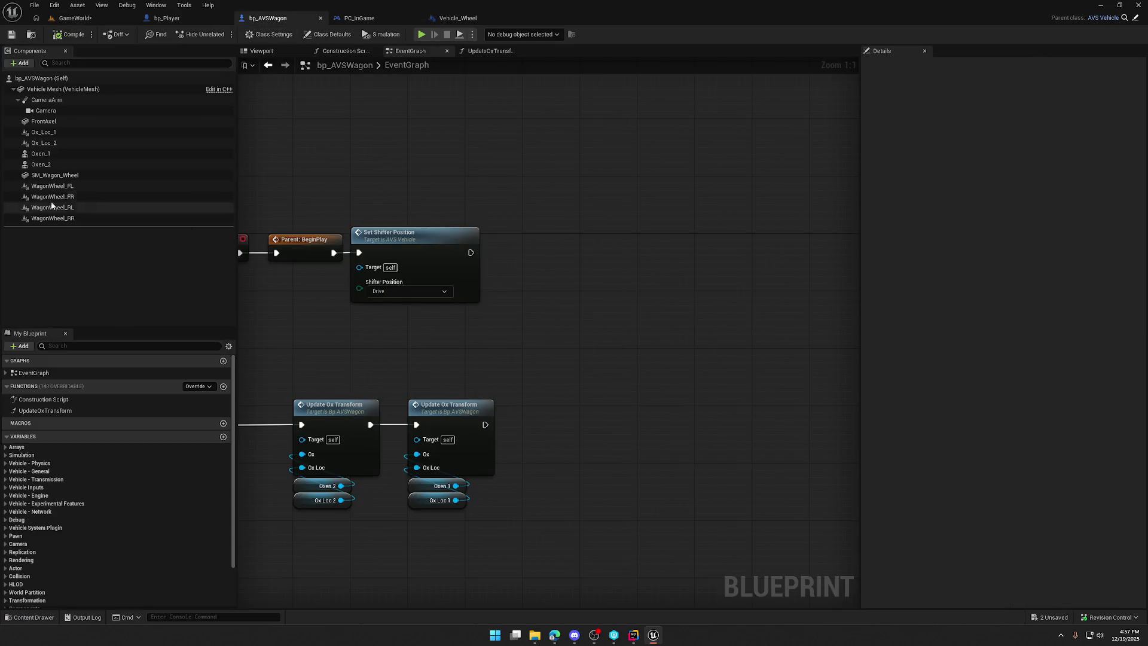
Step: Set WagonWheel_FL through WagonWheel_RR to trace on WorldStatic, then play the GameWorld level
{"action": "left_click", "coordinate": [52, 186]}
{"action": "left_click", "coordinate": [60, 219], "text": "shift"}
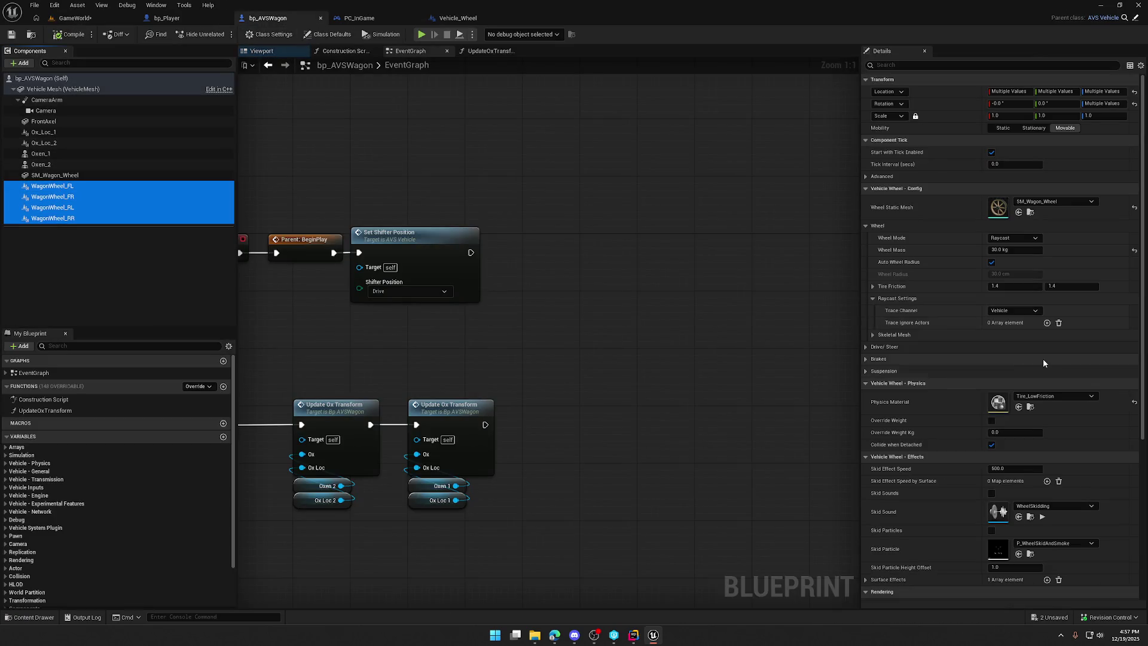
{"action": "left_click", "coordinate": [1010, 312]}
{"action": "left_click", "coordinate": [1015, 370]}
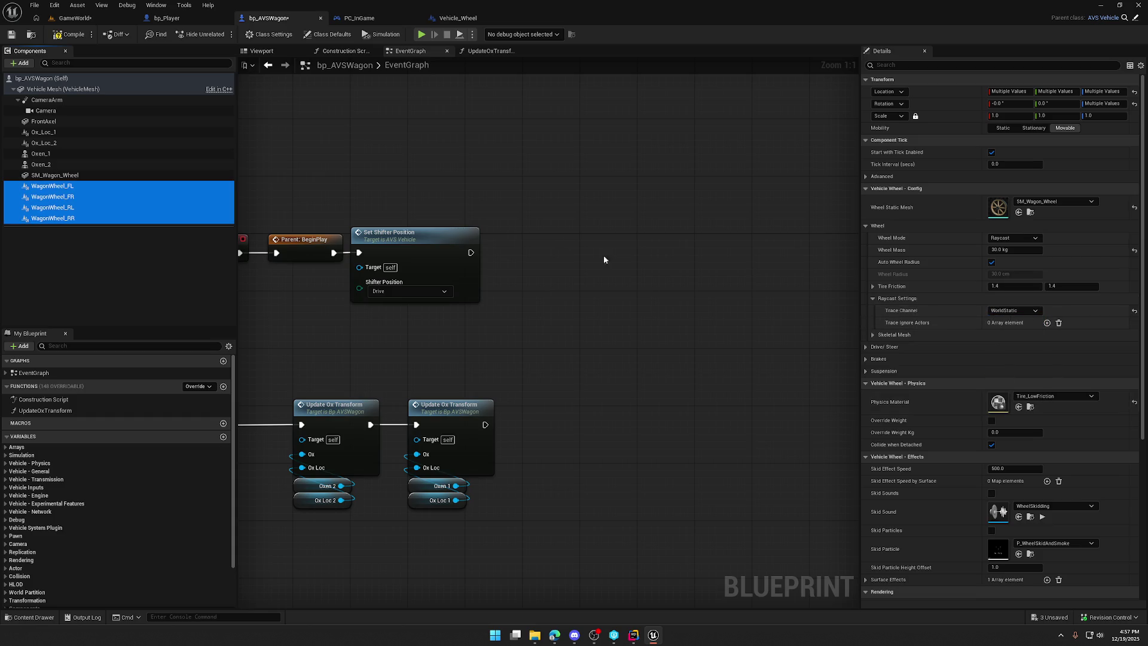
{"action": "left_click", "coordinate": [75, 18]}
{"action": "left_click", "coordinate": [223, 33]}
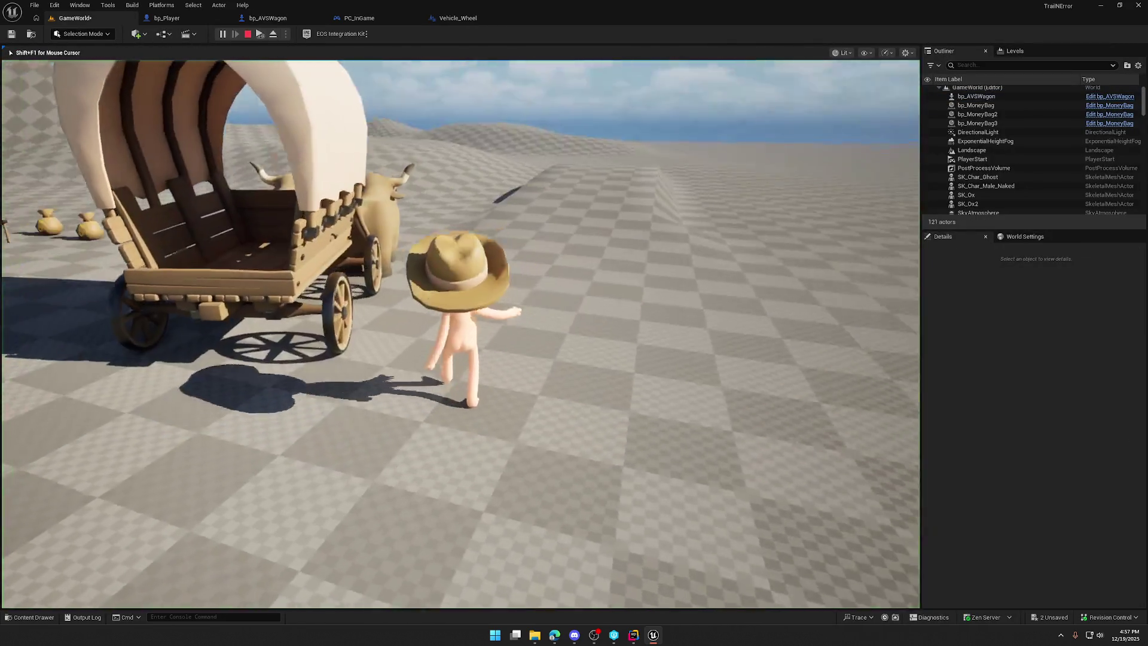
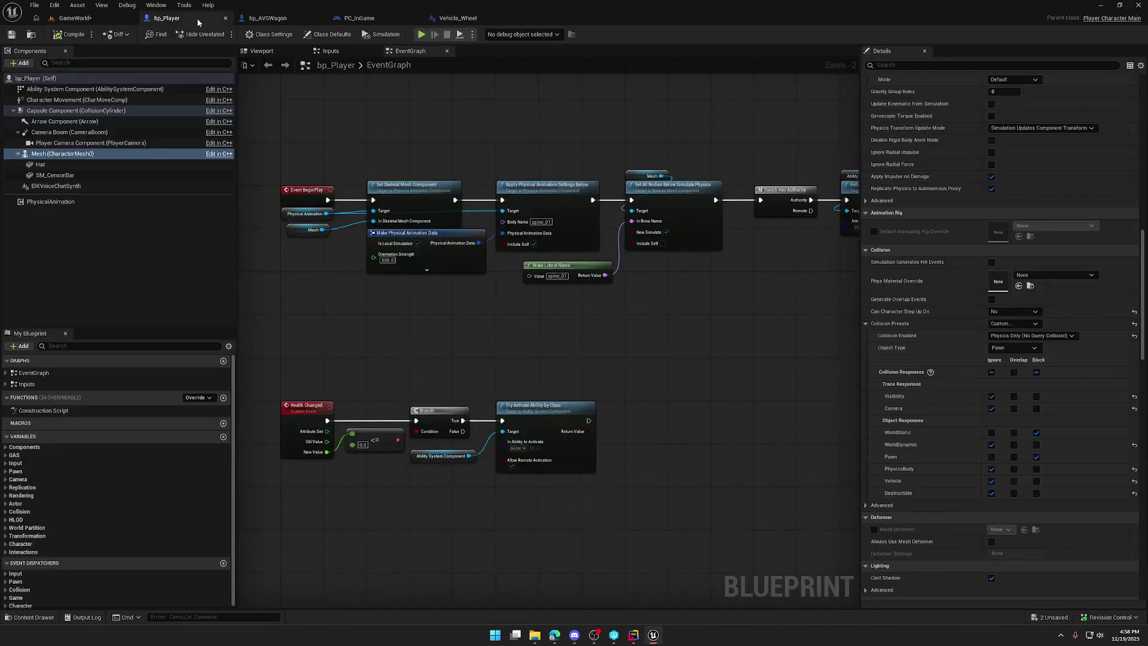
Step: Review the collision settings of the player's Capsule Component, Mesh, Hat and SM_CensorBar
{"action": "left_click", "coordinate": [70, 110]}
{"action": "scroll", "coordinate": [1013, 509], "scroll_direction": "down", "scroll_amount": 5}
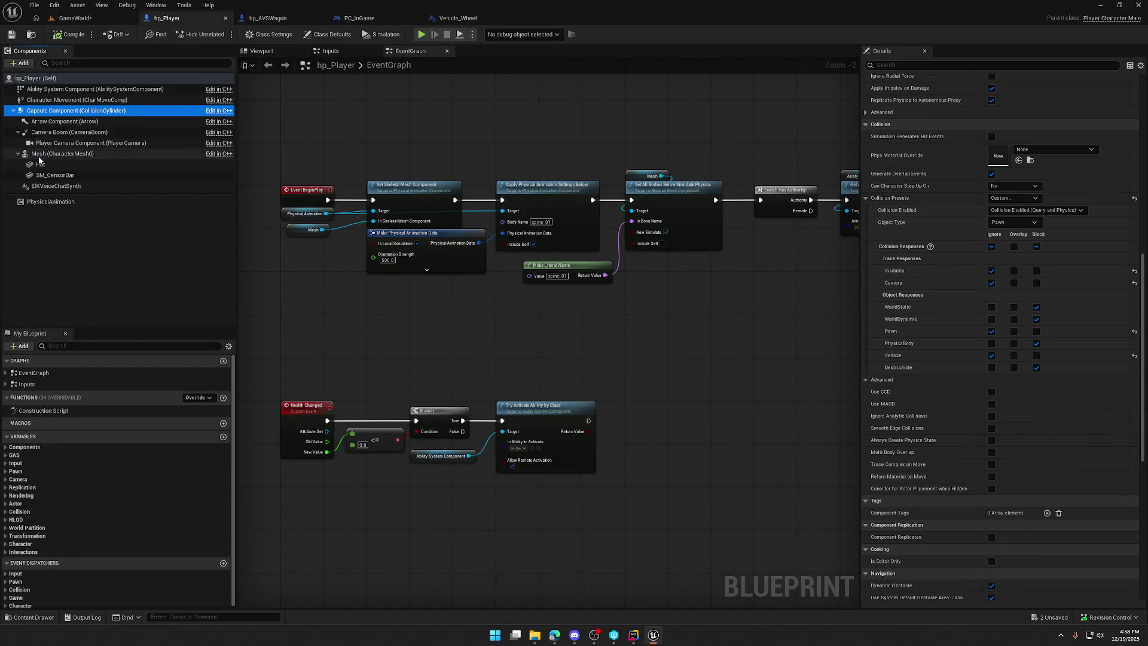
{"action": "left_click", "coordinate": [60, 153]}
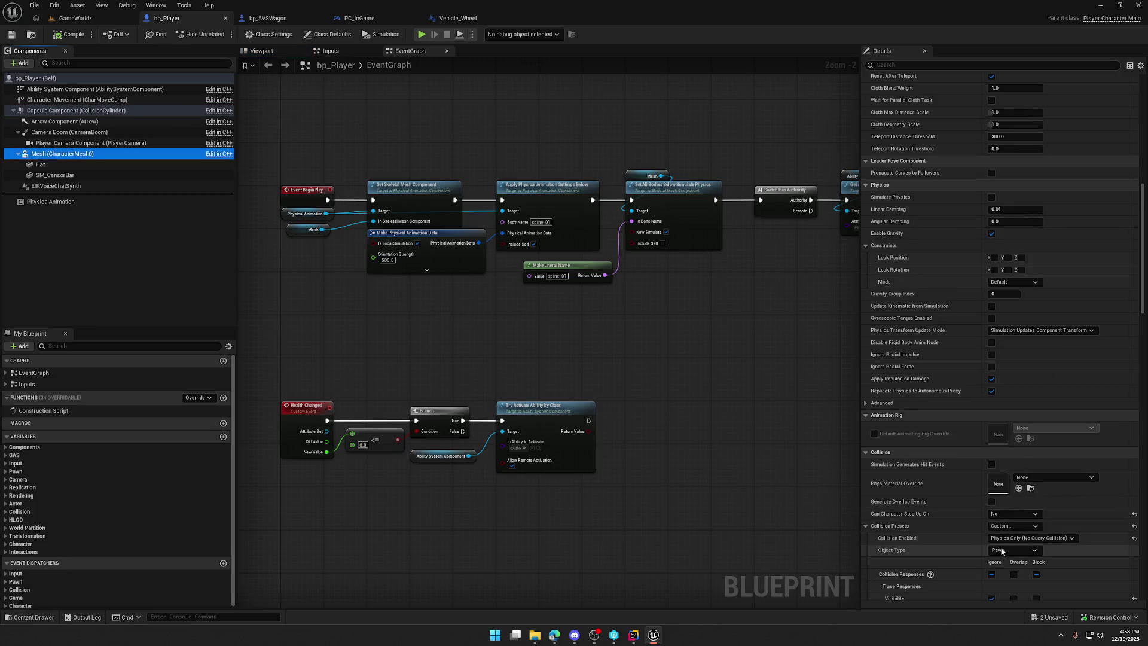
{"action": "left_click", "coordinate": [54, 164]}
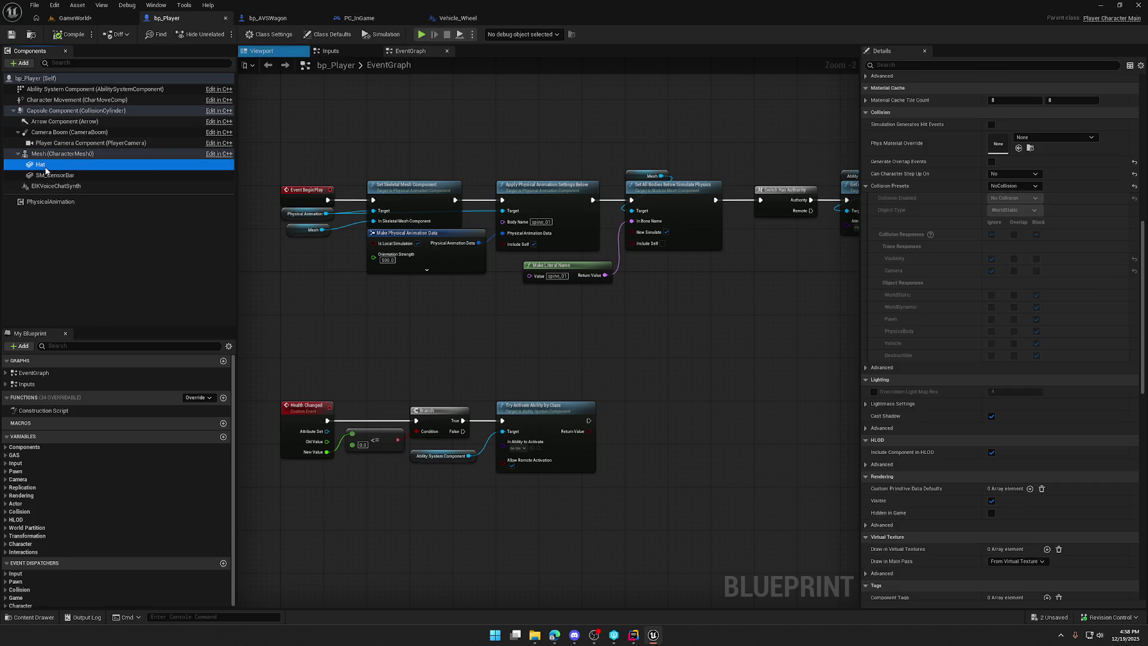
{"action": "left_click", "coordinate": [60, 175], "text": "shift"}
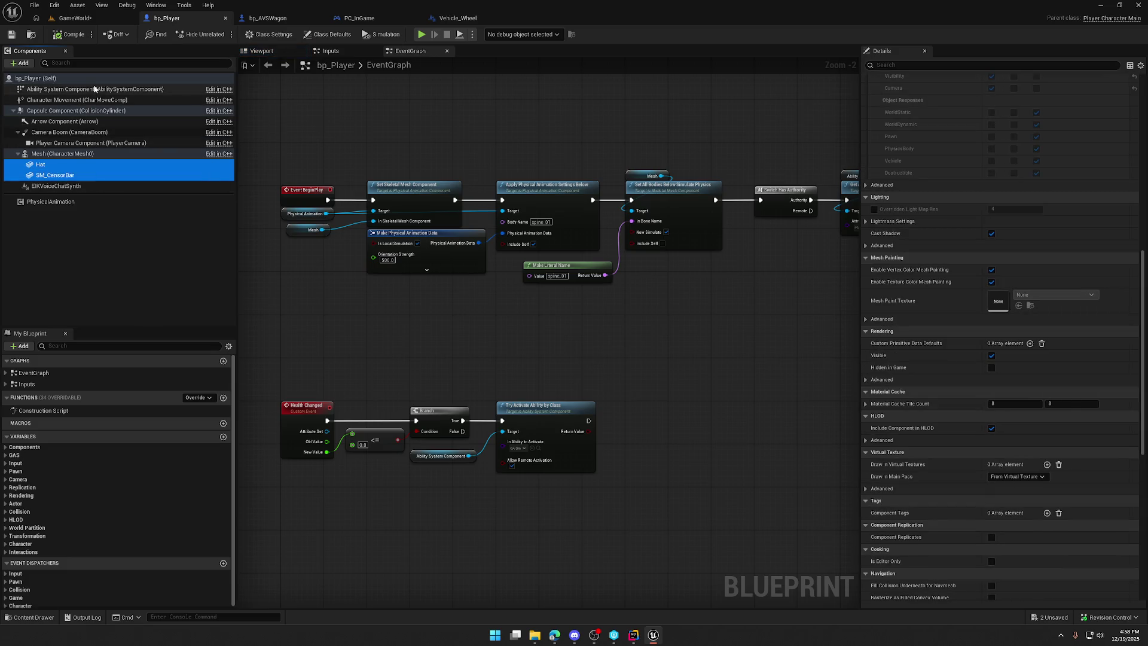
Step: Check the Ability System, Character Movement and capsule collision again, then return to GameWorld
{"action": "left_click", "coordinate": [94, 89]}
{"action": "left_click", "coordinate": [89, 98]}
{"action": "left_click", "coordinate": [65, 79]}
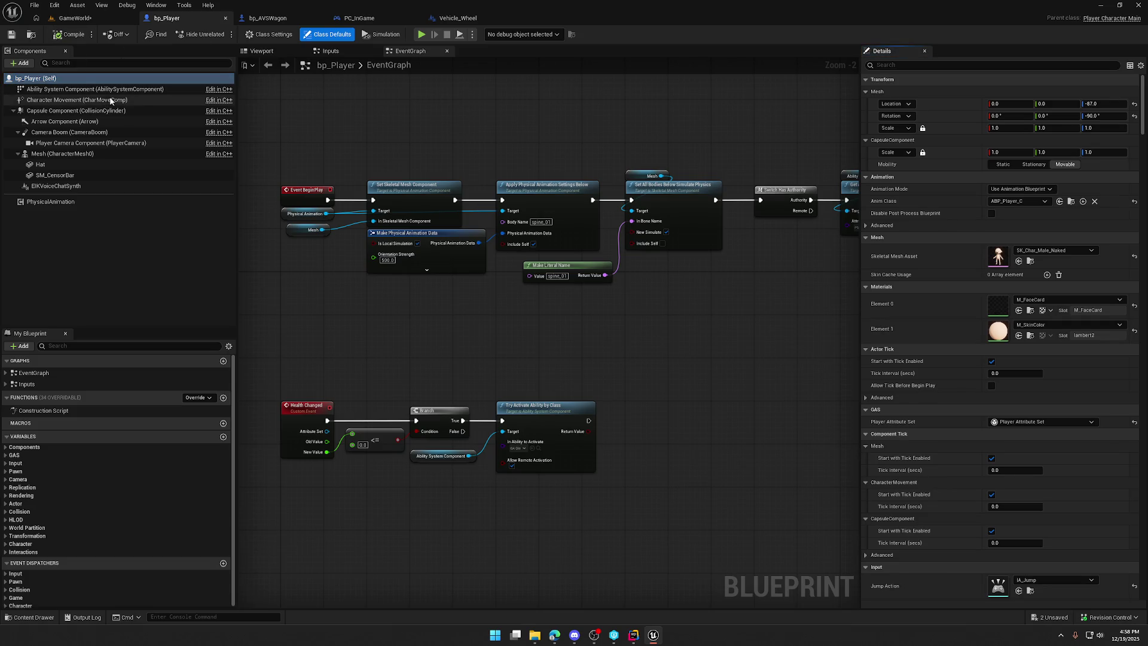
{"action": "left_click", "coordinate": [78, 111]}
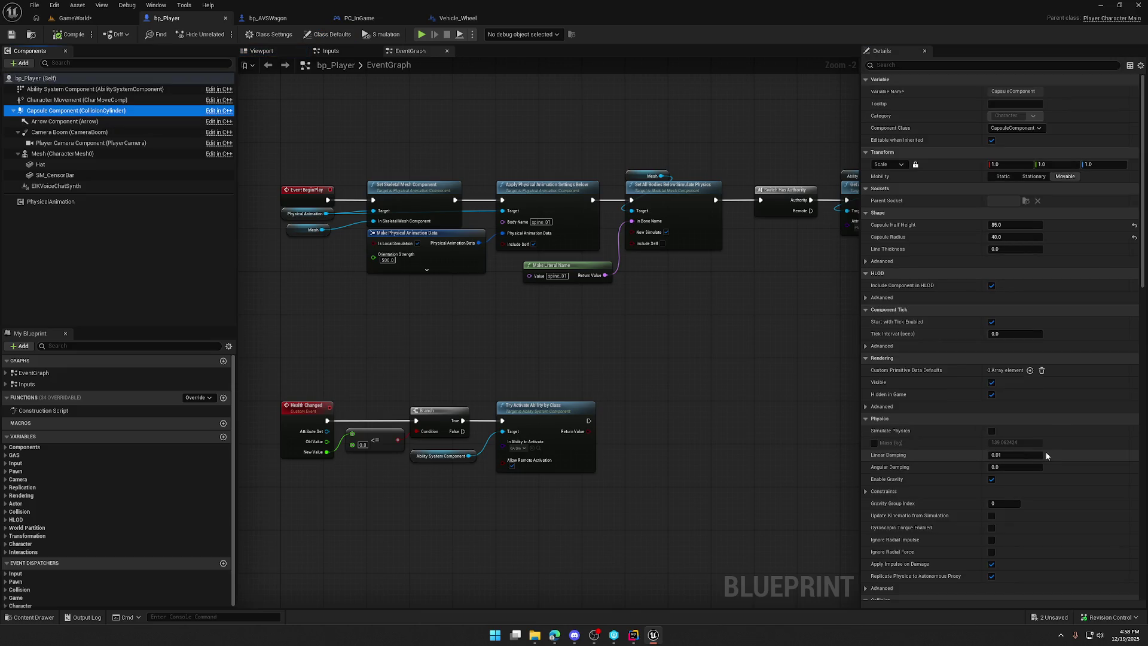
{"action": "scroll", "coordinate": [1045, 451], "scroll_direction": "down", "scroll_amount": 15}
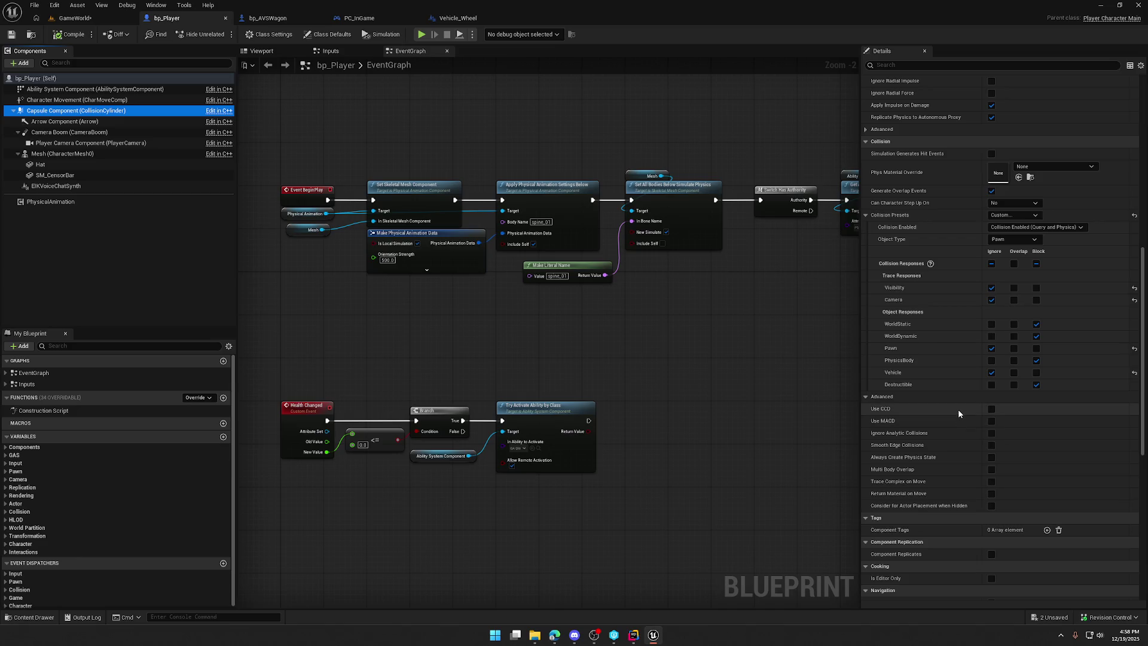
{"action": "left_click", "coordinate": [75, 18]}
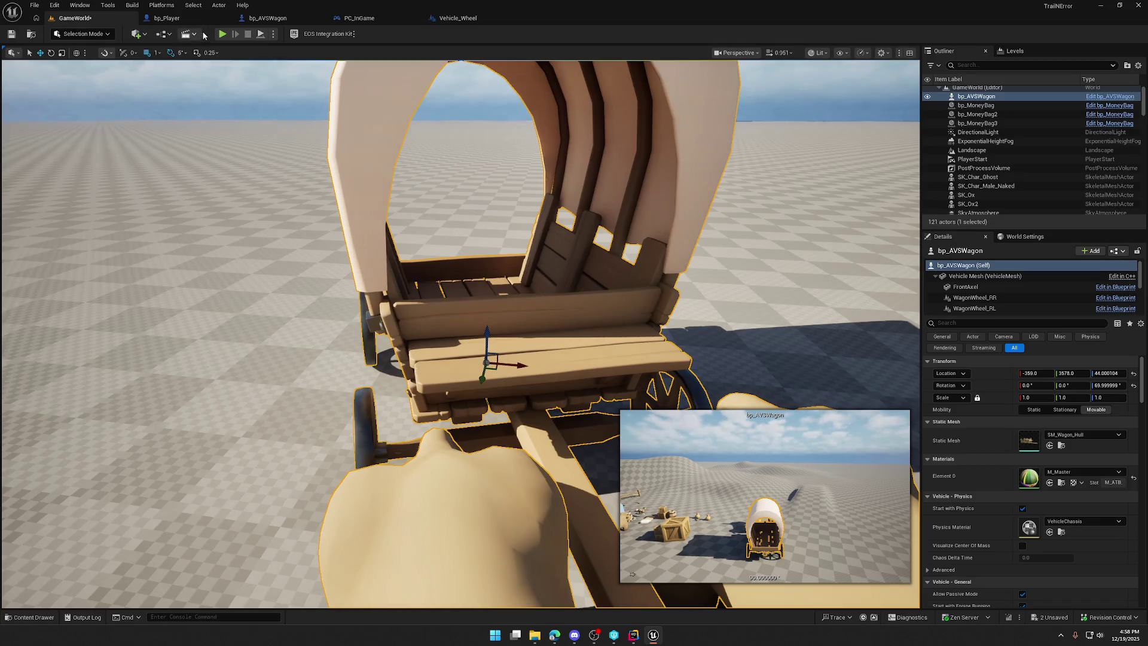
Step: Play the level, walking and sprinting the character past the wagon, oxen and crate
{"action": "key", "text": "w"}
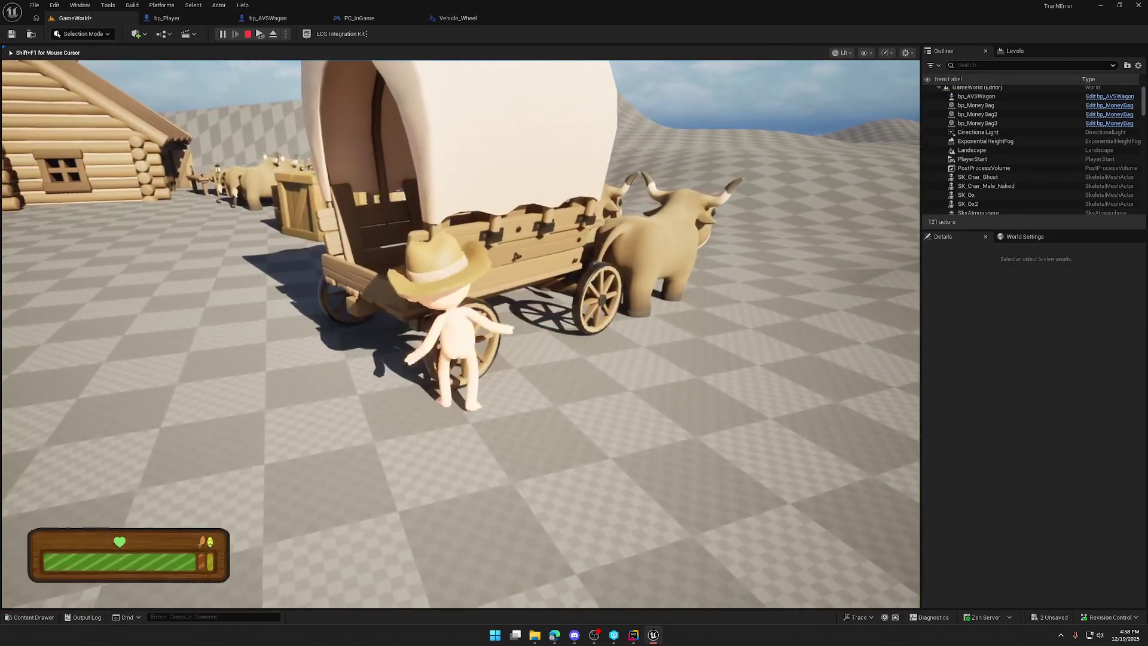
{"action": "key", "text": "w"}
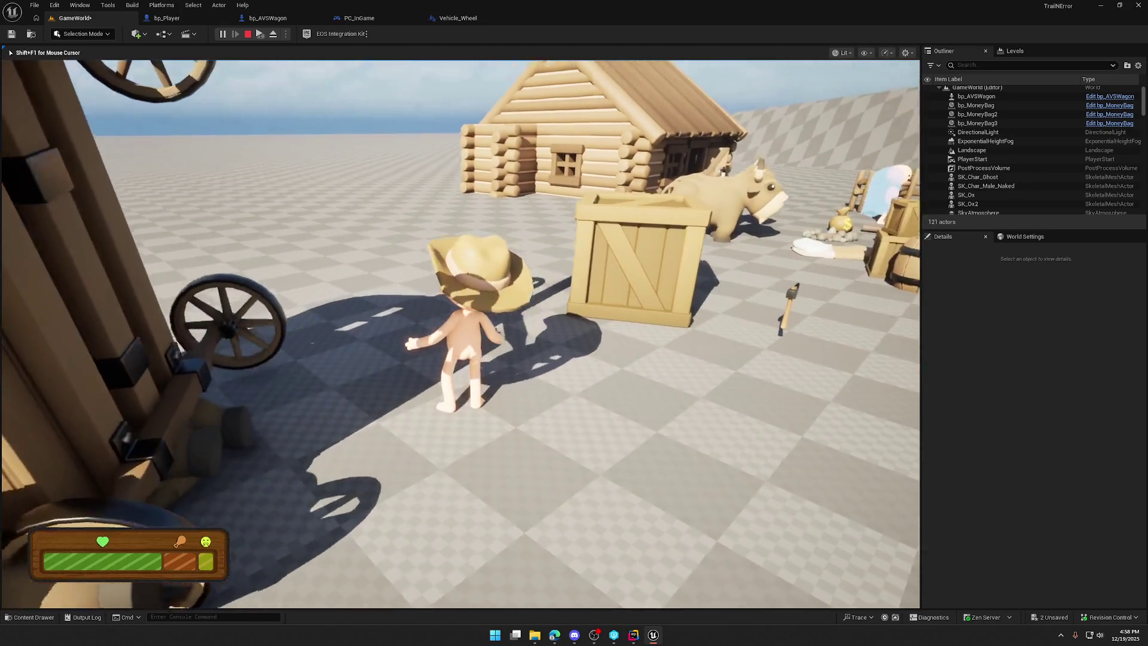
{"action": "key", "text": "shift+w"}
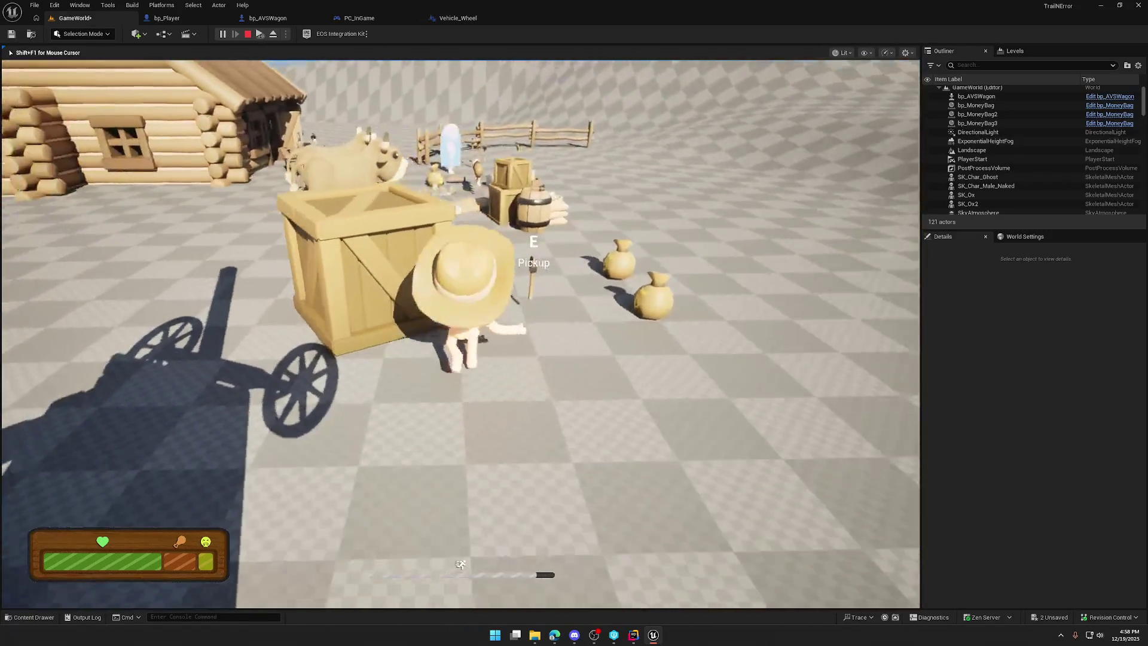
{"action": "key", "text": "space"}
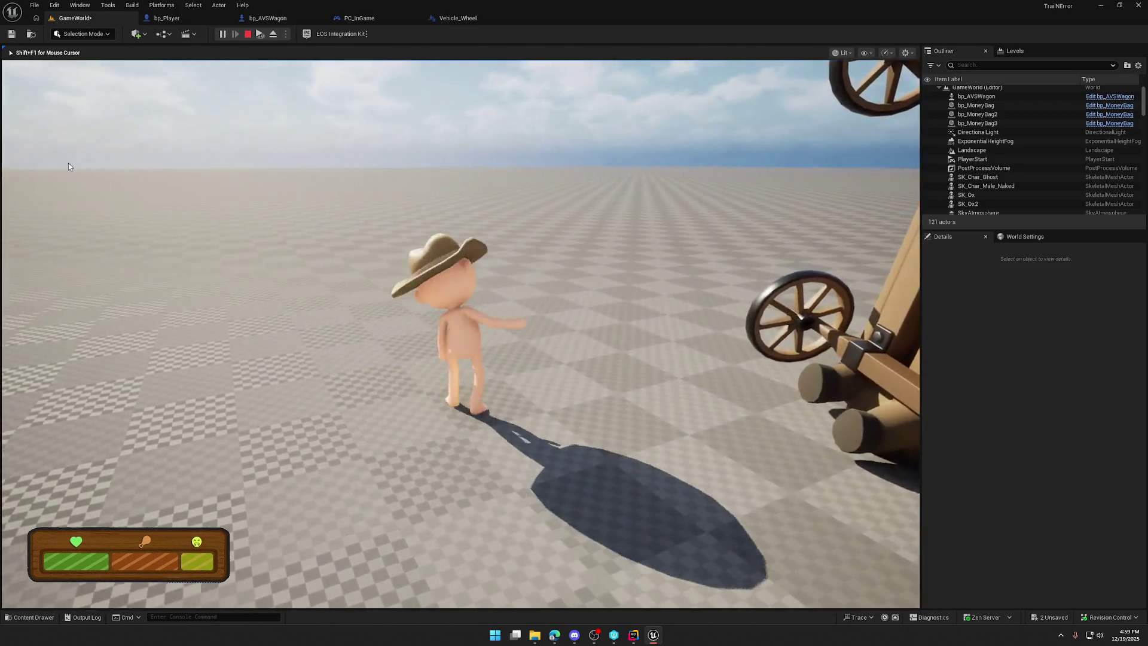
{"action": "left_click", "coordinate": [268, 18]}
Step: Look over the wagon's BeginPlay and Tick events and close the Vehicle_Wheel blueprint
{"action": "left_click", "coordinate": [411, 51]}
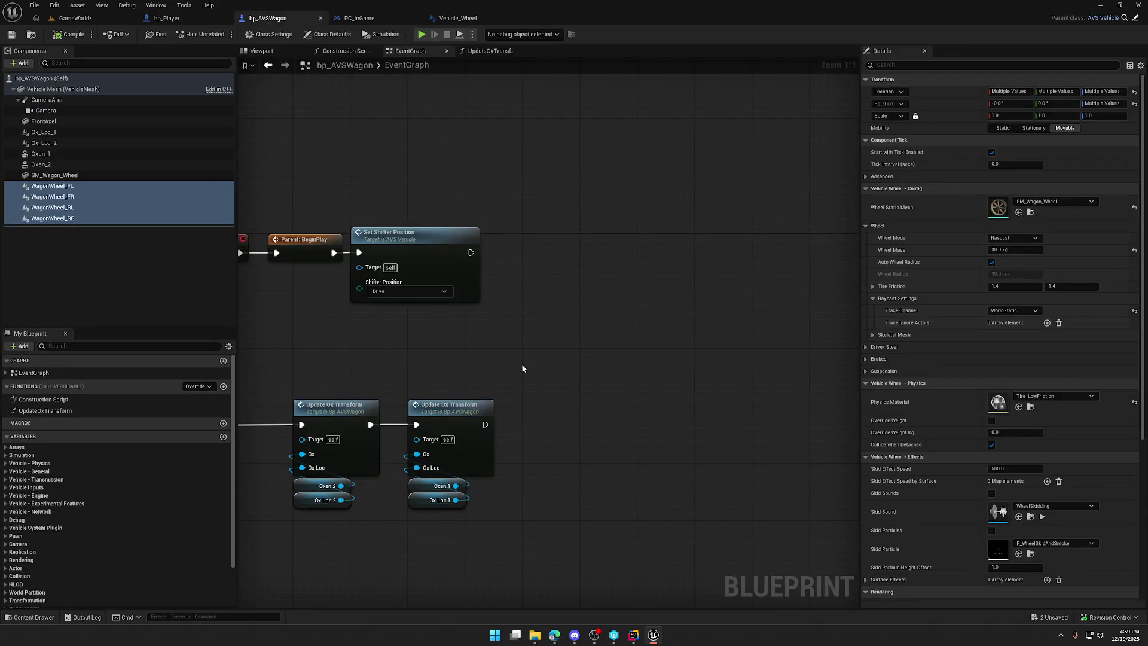
{"action": "mouse_move", "coordinate": [549, 354]}
{"action": "left_mouse_down"}
{"action": "mouse_move", "coordinate": [741, 269]}
{"action": "mouse_move", "coordinate": [725, 276]}
{"action": "left_mouse_up"}
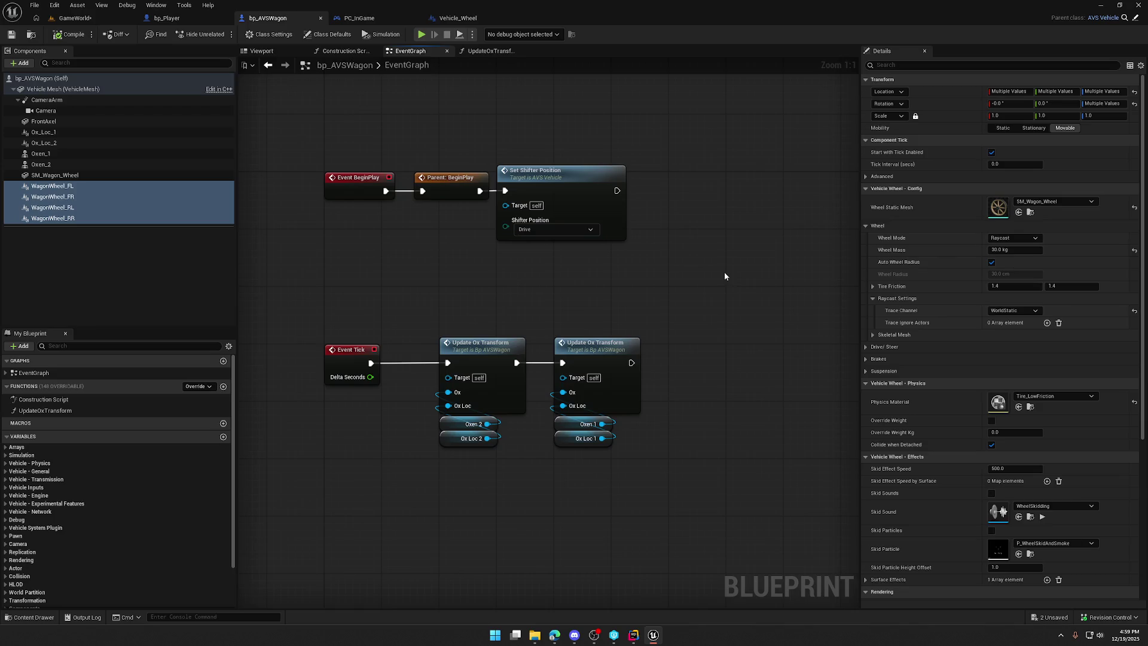
{"action": "left_click", "coordinate": [448, 19]}
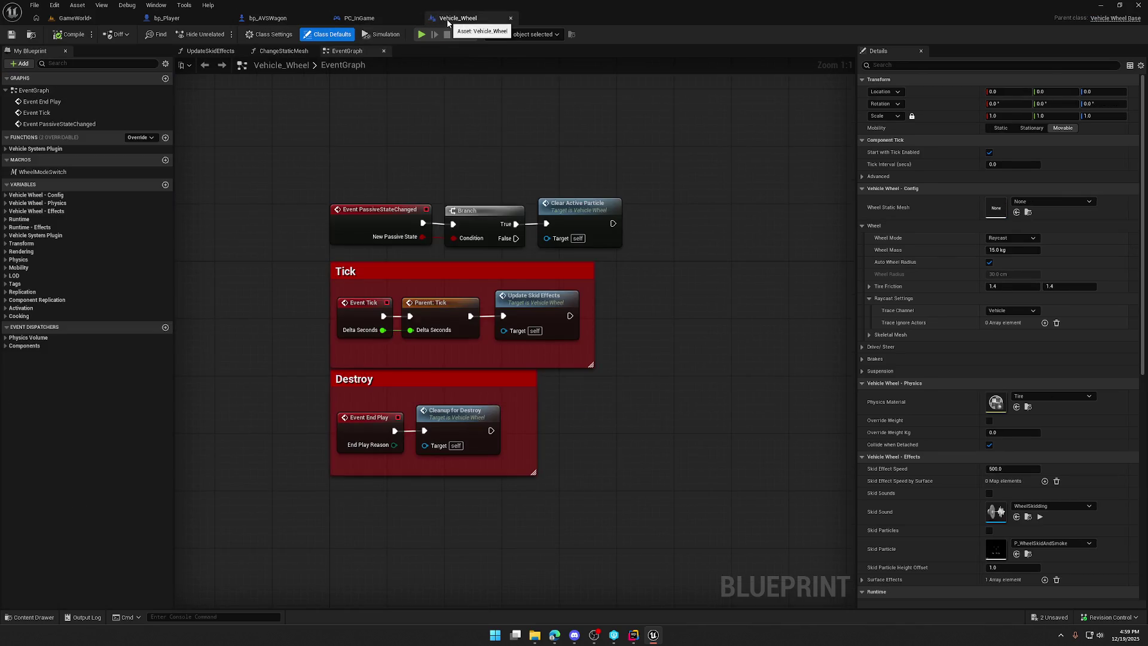
{"action": "middle_click", "coordinate": [448, 19]}
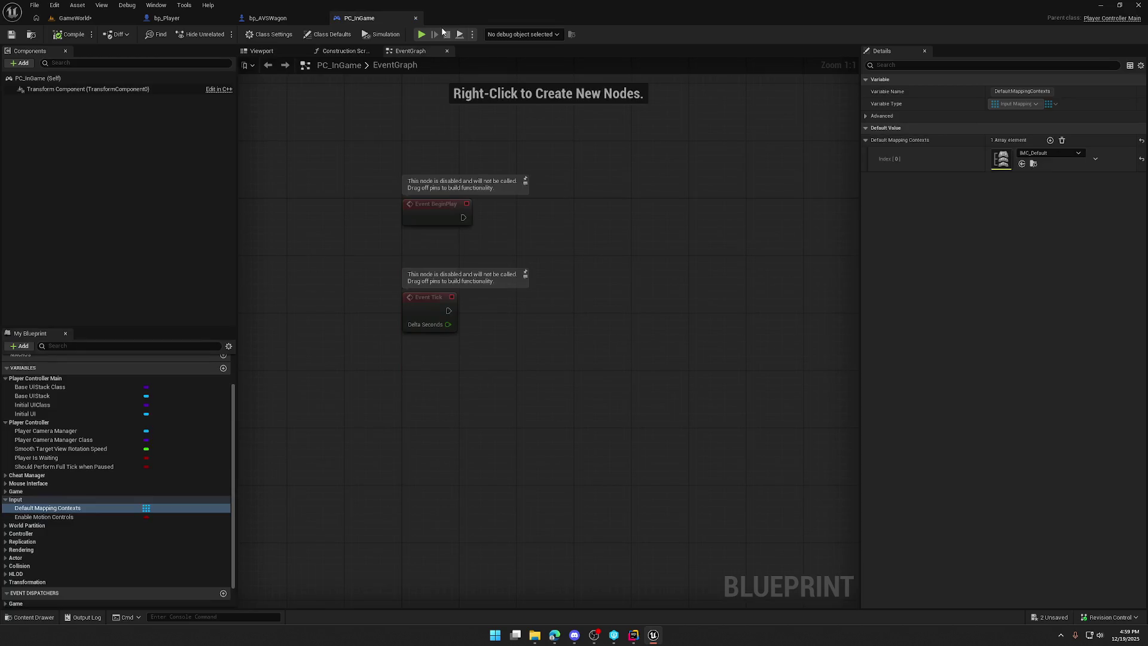
{"action": "left_click", "coordinate": [635, 634]}
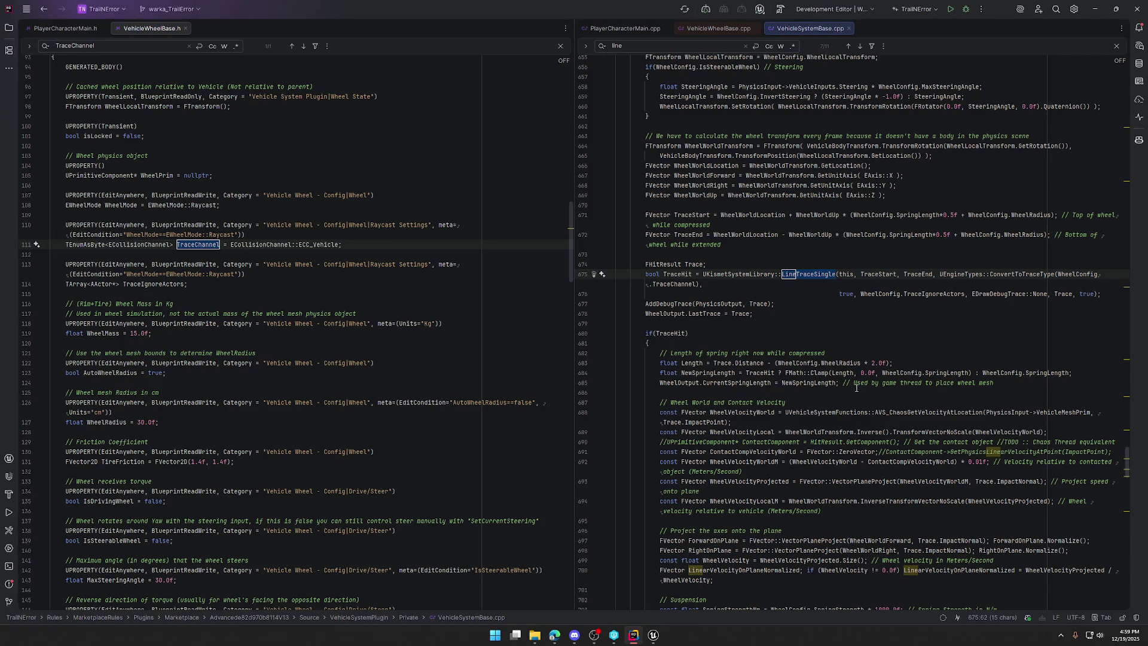
Step: Read VehicleSystemBase.cpp's wheel trace, suspension and friction code, then view the wagon from the side
{"action": "scroll", "coordinate": [856, 388], "scroll_direction": "down", "scroll_amount": 6}
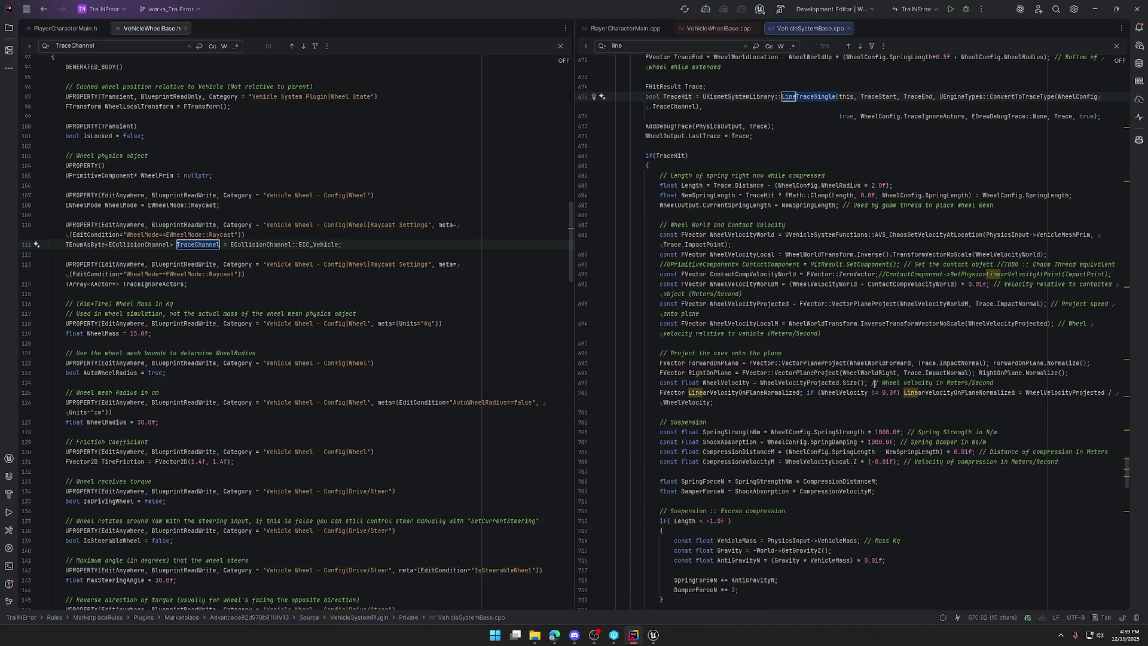
{"action": "scroll", "coordinate": [875, 384], "scroll_direction": "down", "scroll_amount": 4}
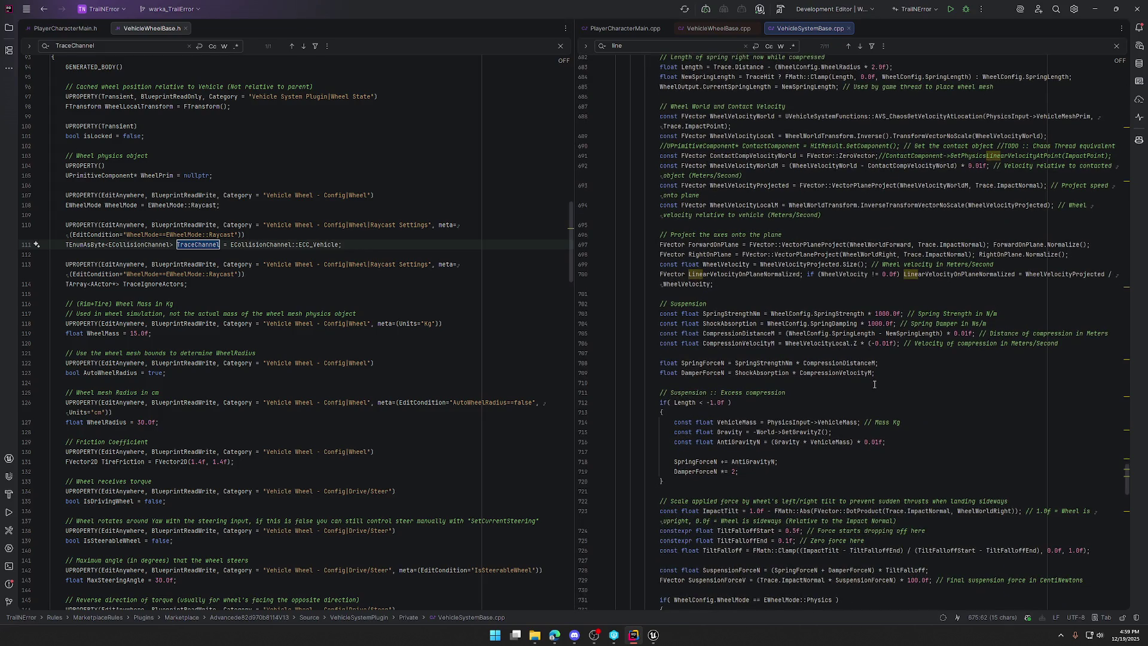
{"action": "scroll", "coordinate": [875, 384], "scroll_direction": "down", "scroll_amount": 3}
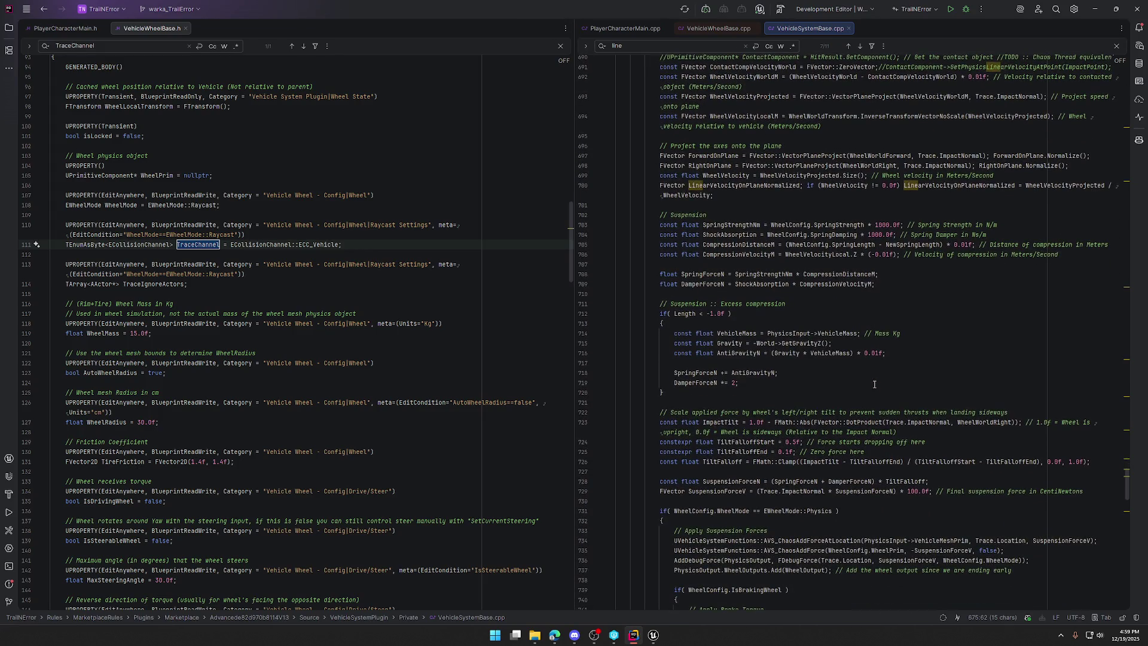
{"action": "scroll", "coordinate": [874, 384], "scroll_direction": "down", "scroll_amount": 4}
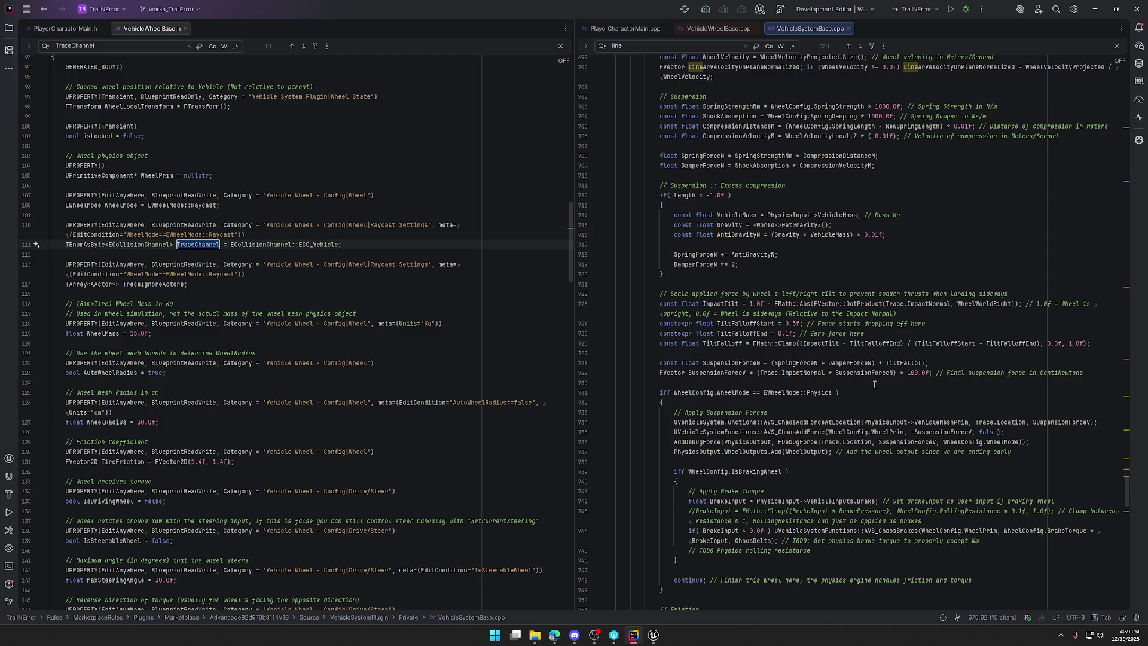
{"action": "scroll", "coordinate": [874, 384], "scroll_direction": "down", "scroll_amount": 20}
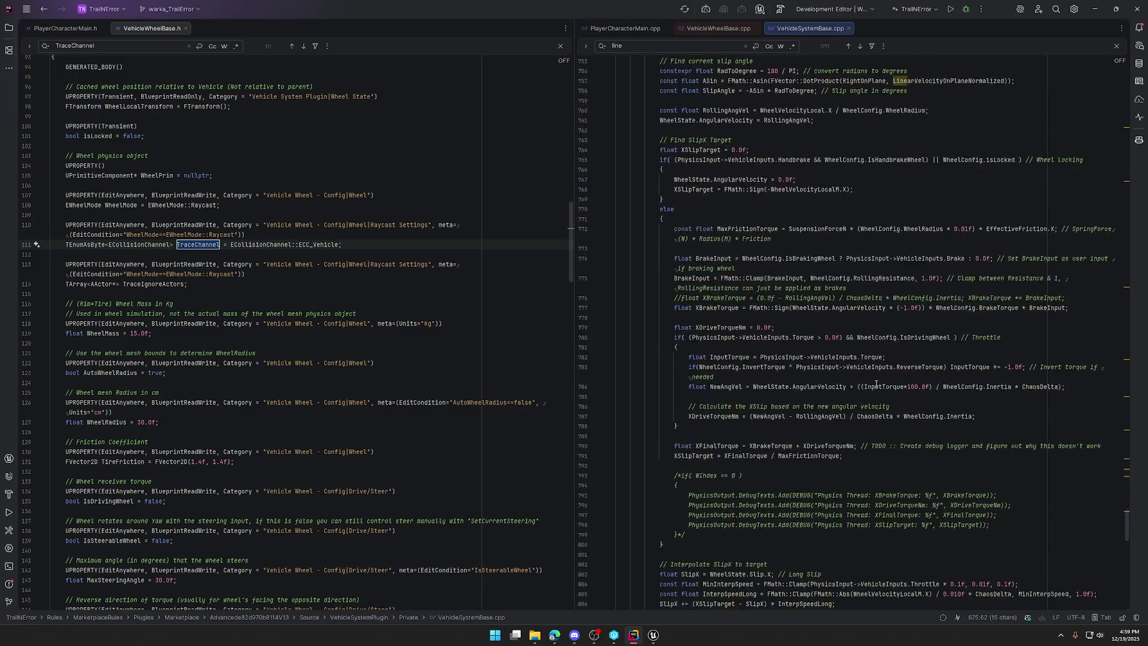
{"action": "scroll", "coordinate": [876, 384], "scroll_direction": "down", "scroll_amount": 20}
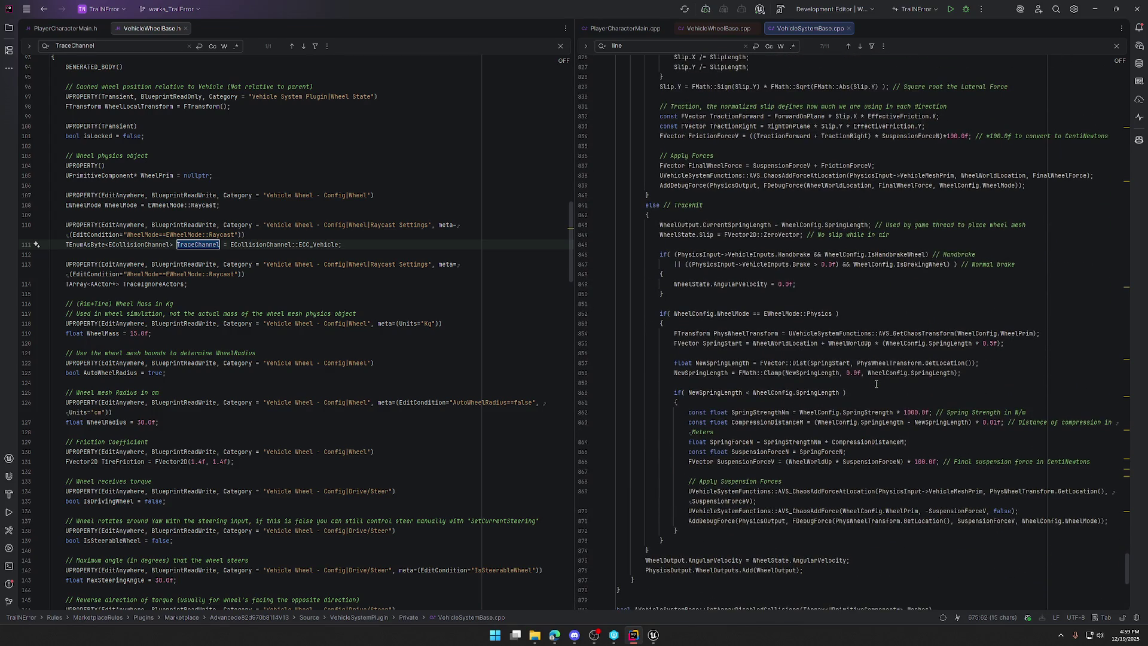
{"action": "scroll", "coordinate": [876, 384], "scroll_direction": "up", "scroll_amount": 20}
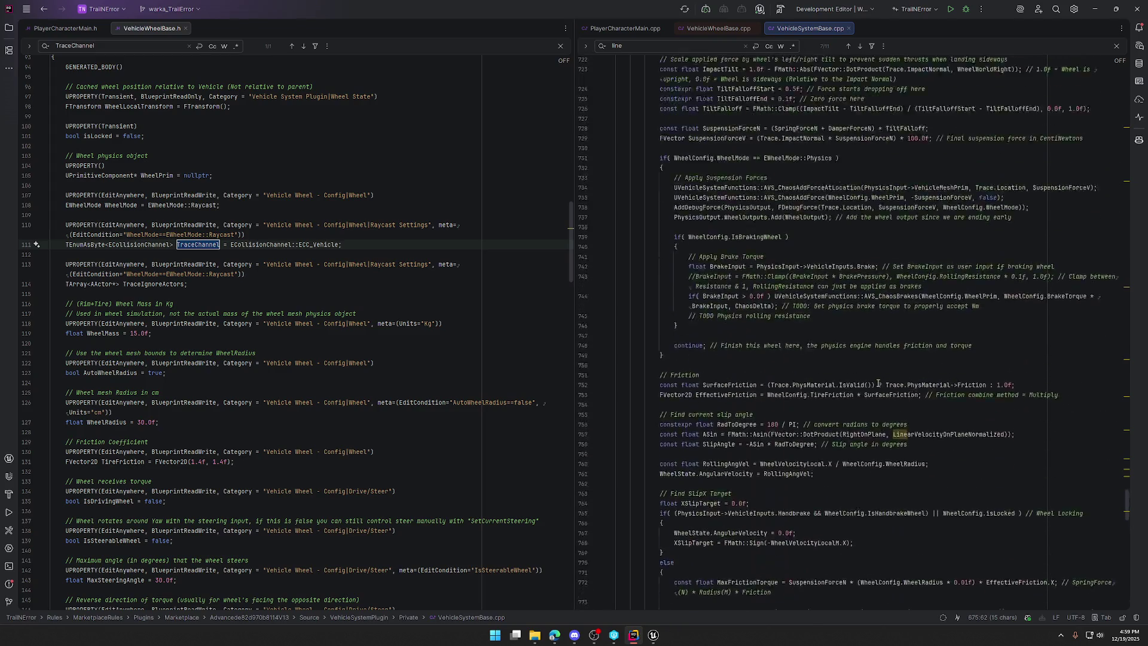
{"action": "scroll", "coordinate": [878, 382], "scroll_direction": "up", "scroll_amount": 20}
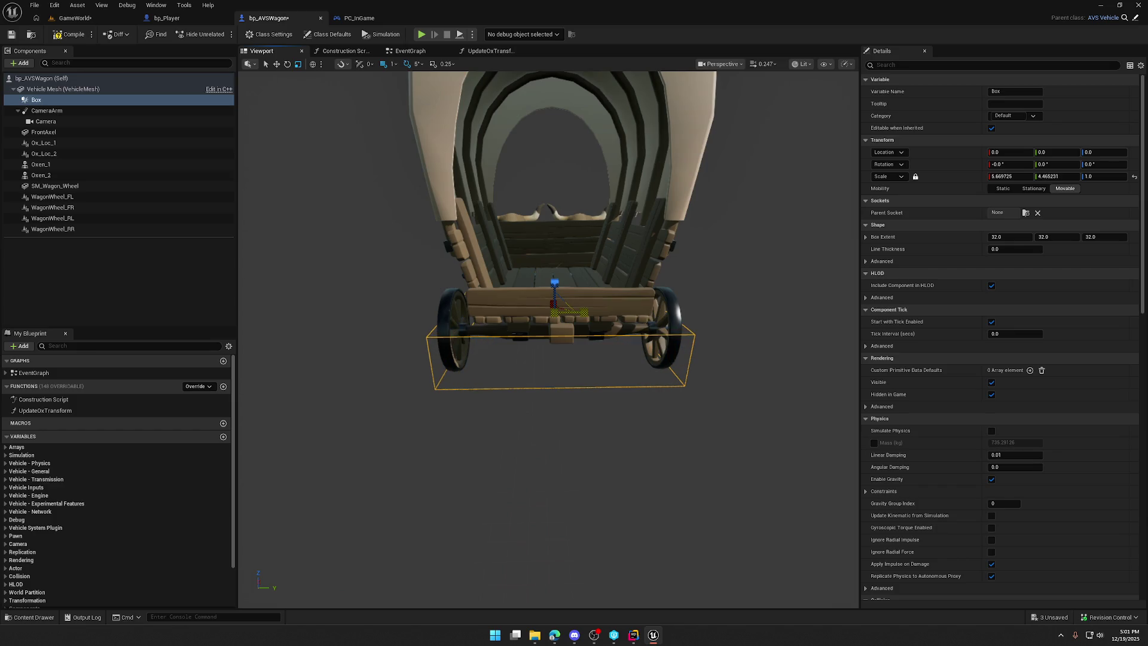
{"action": "mouse_move", "coordinate": [549, 335]}
{"action": "left_mouse_down"}
{"action": "mouse_move", "coordinate": [406, 334]}
{"action": "mouse_move", "coordinate": [590, 345]}
{"action": "mouse_move", "coordinate": [559, 322]}
{"action": "mouse_move", "coordinate": [682, 317]}
{"action": "left_mouse_up"}
Step: Give the Box a Custom collision preset that ignores all channels except Pawn, which it blocks
{"action": "key", "text": "e"}
{"action": "key", "text": "w"}
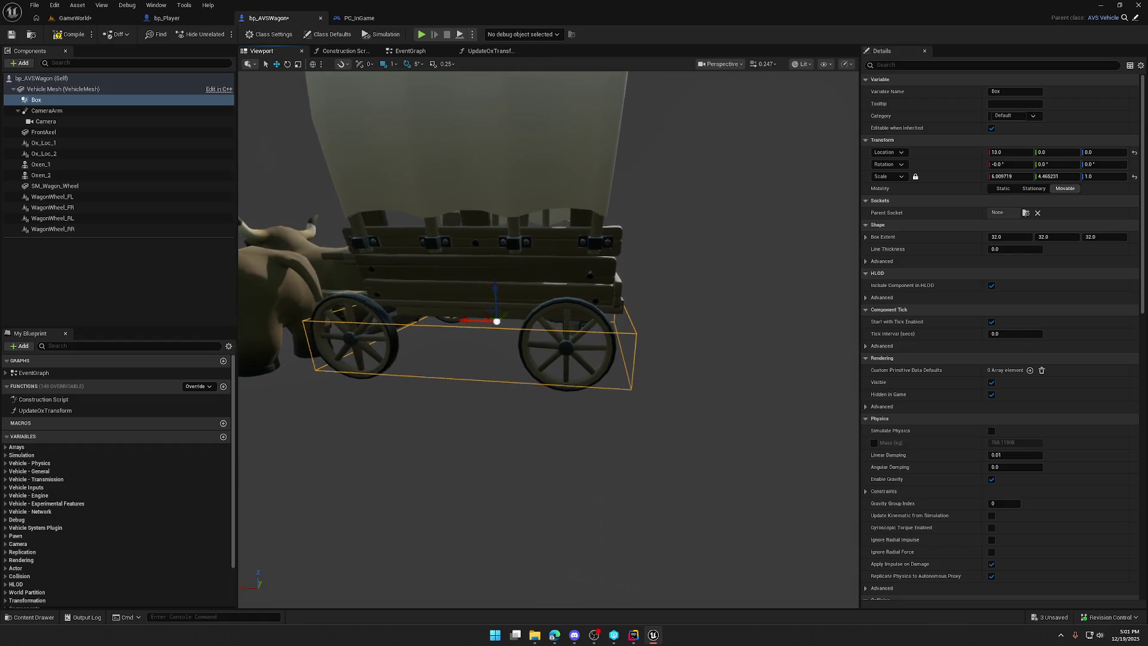
{"action": "mouse_move", "coordinate": [467, 321]}
{"action": "left_mouse_down"}
{"action": "mouse_move", "coordinate": [509, 299]}
{"action": "mouse_move", "coordinate": [529, 257]}
{"action": "left_mouse_up"}
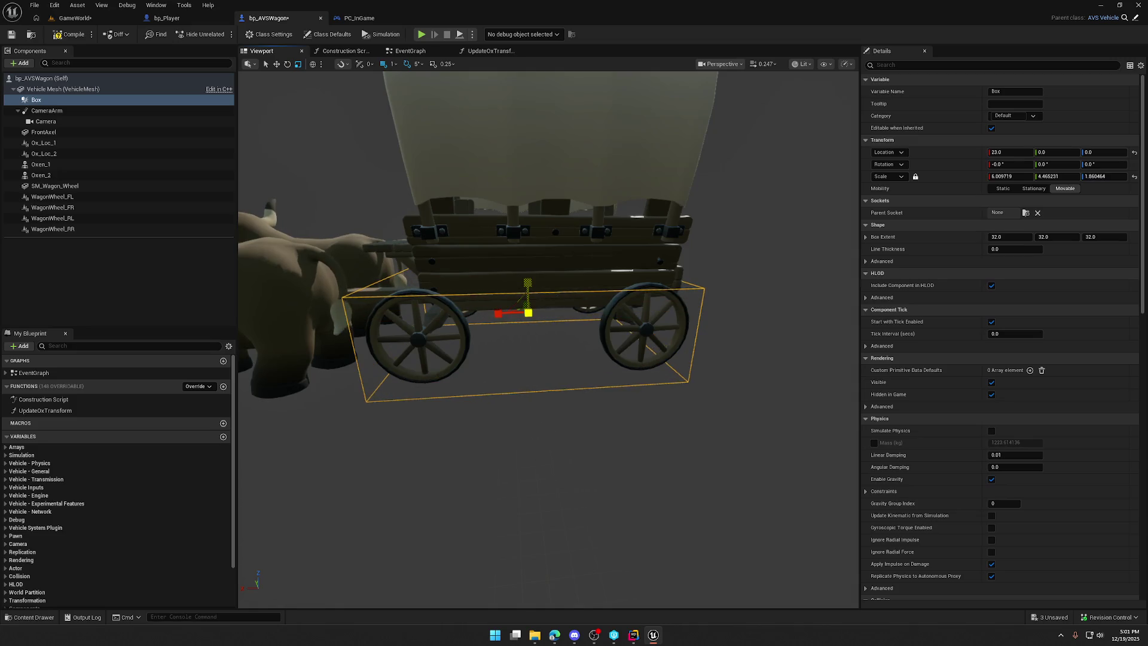
{"action": "mouse_move", "coordinate": [529, 277]}
{"action": "left_mouse_down"}
{"action": "mouse_move", "coordinate": [520, 281]}
{"action": "mouse_move", "coordinate": [546, 304]}
{"action": "mouse_move", "coordinate": [855, 356]}
{"action": "left_mouse_up"}
{"action": "scroll", "coordinate": [937, 424], "scroll_direction": "down", "scroll_amount": 3}
{"action": "scroll", "coordinate": [937, 424], "scroll_direction": "down", "scroll_amount": 5}
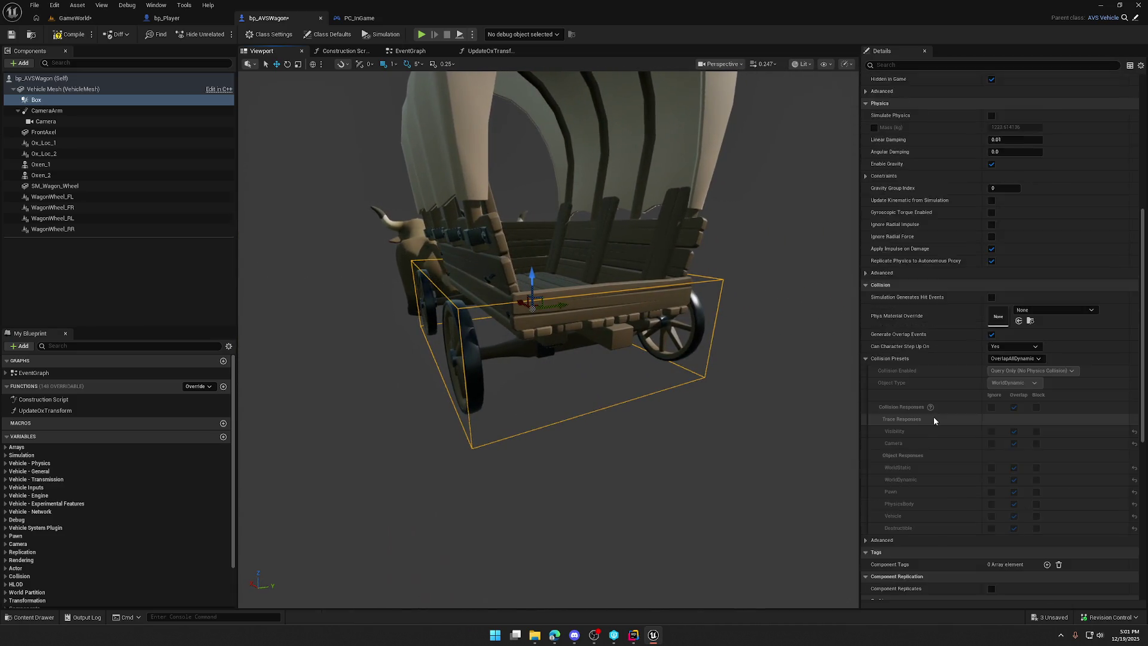
{"action": "left_click", "coordinate": [1027, 259]}
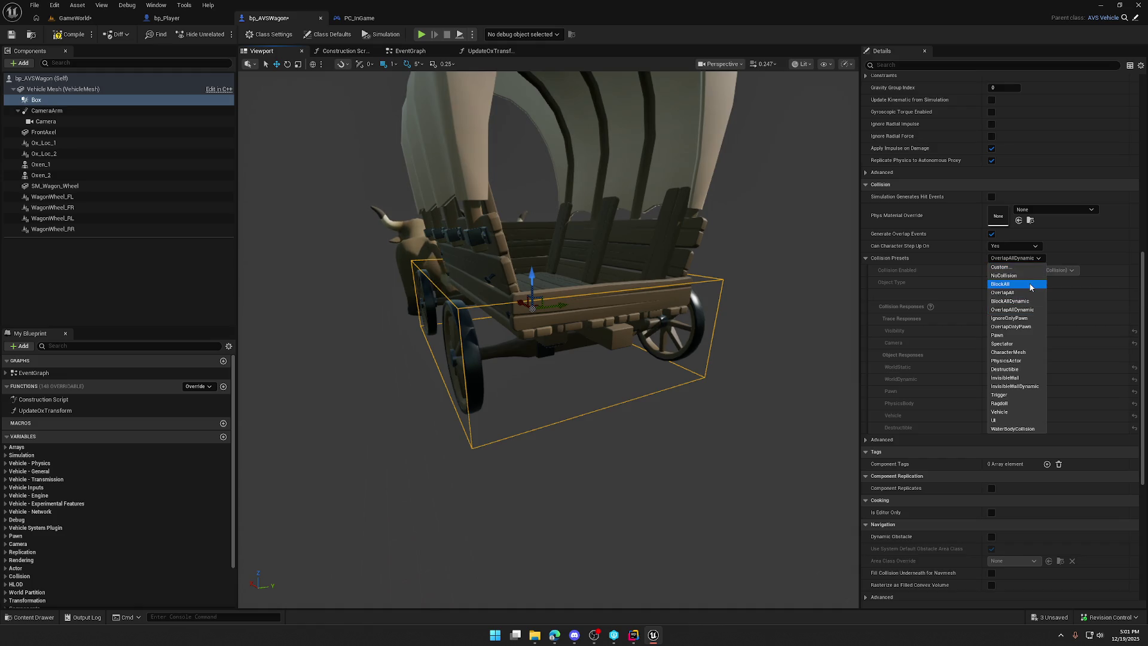
{"action": "left_click", "coordinate": [1031, 286]}
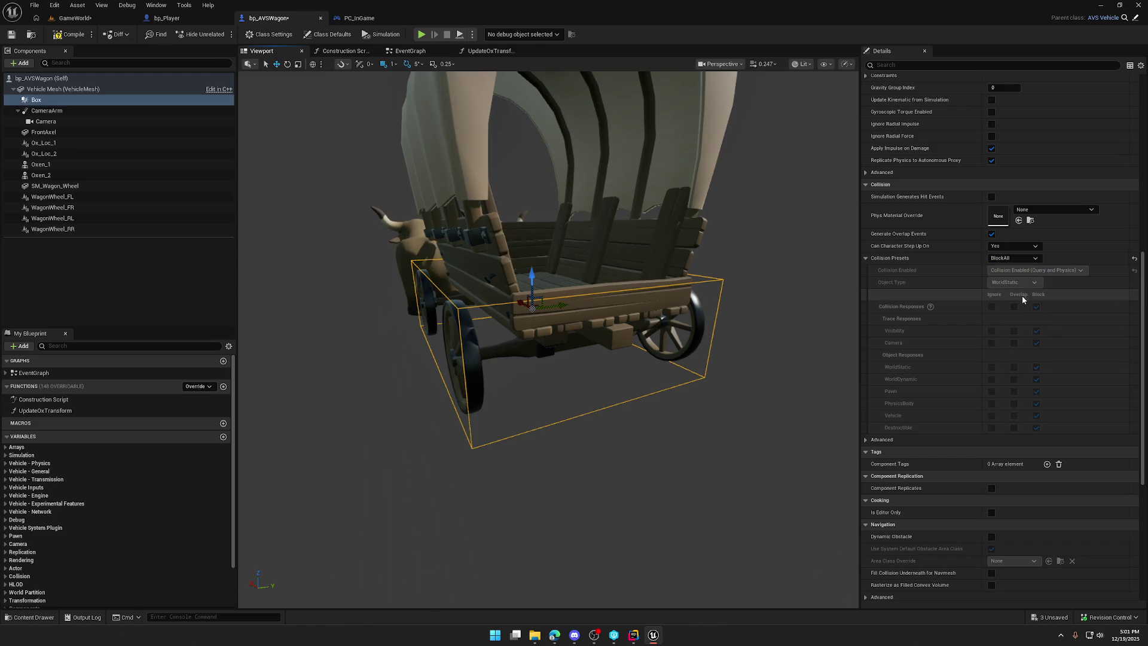
{"action": "left_click", "coordinate": [1008, 259]}
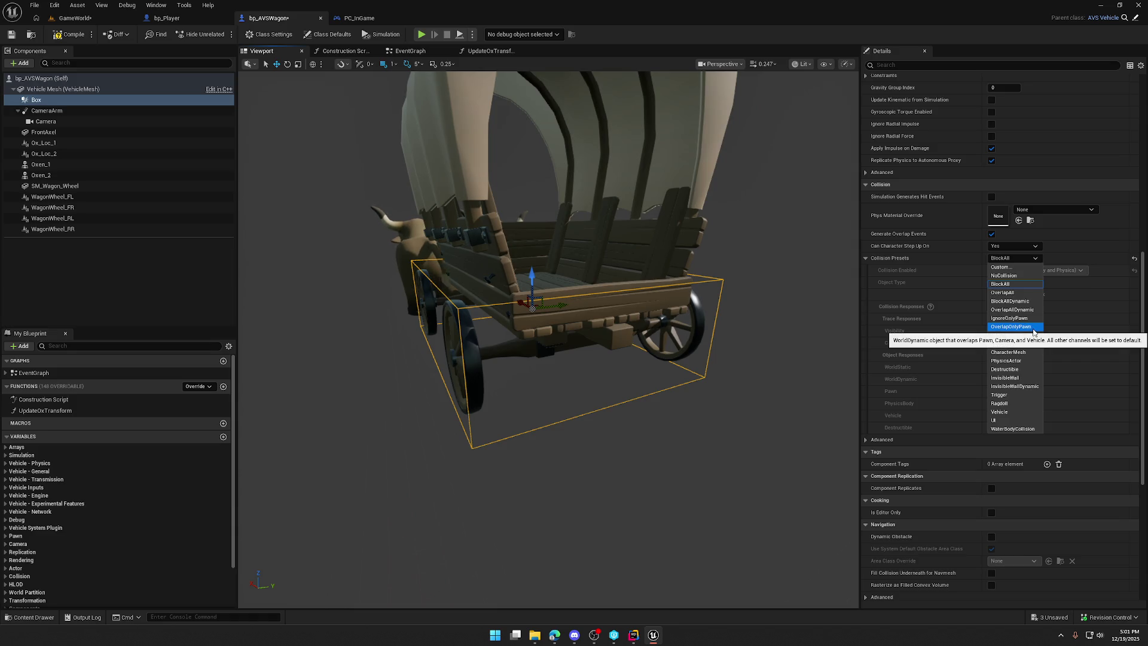
{"action": "left_click", "coordinate": [1009, 268]}
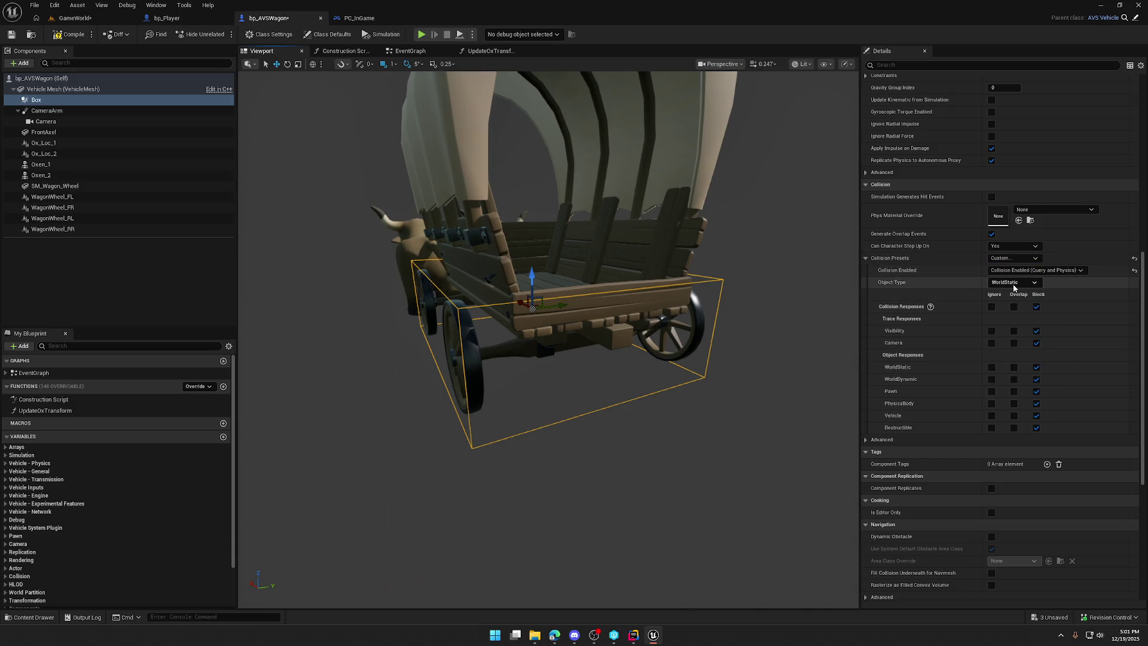
{"action": "left_click", "coordinate": [1036, 392]}
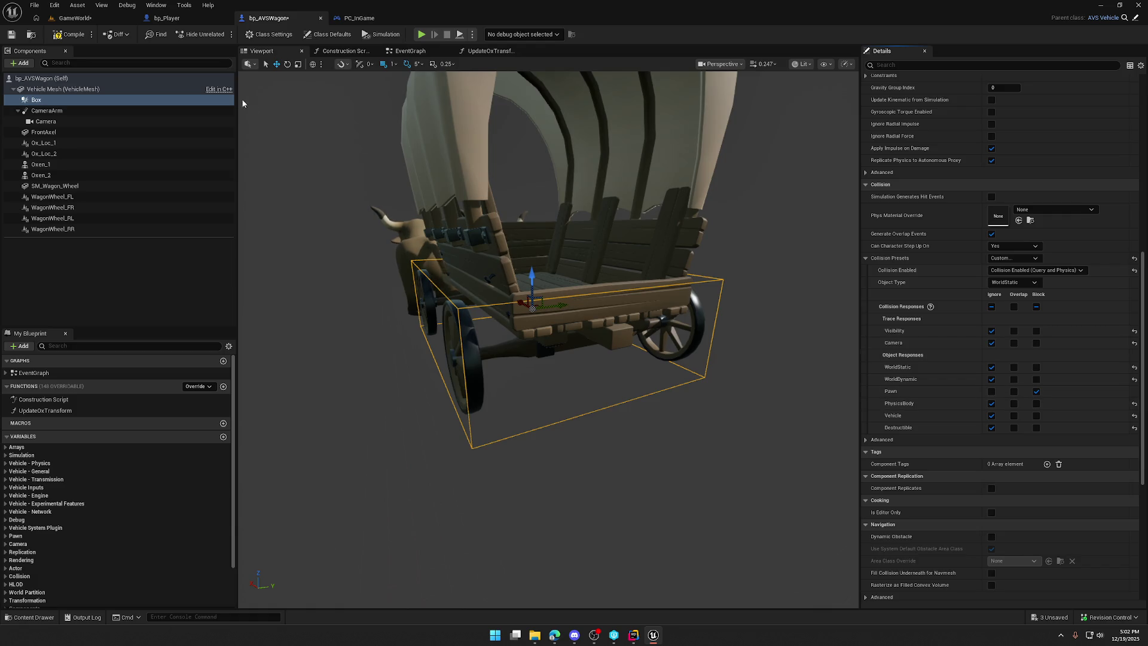
{"action": "left_click", "coordinate": [73, 20]}
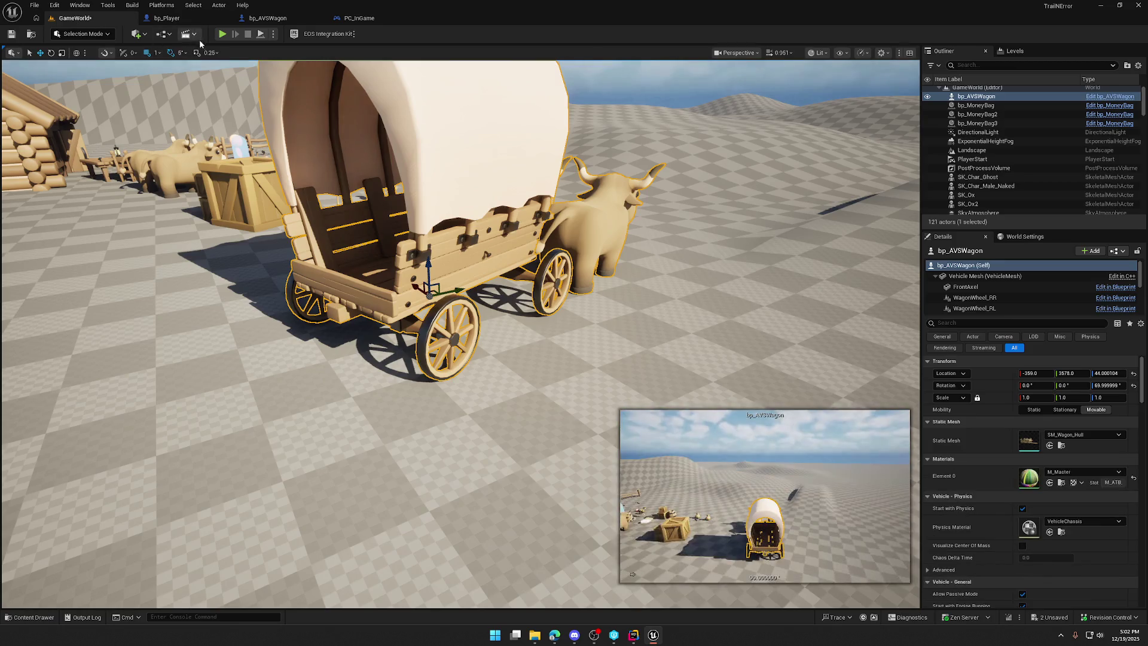
{"action": "left_click", "coordinate": [222, 34]}
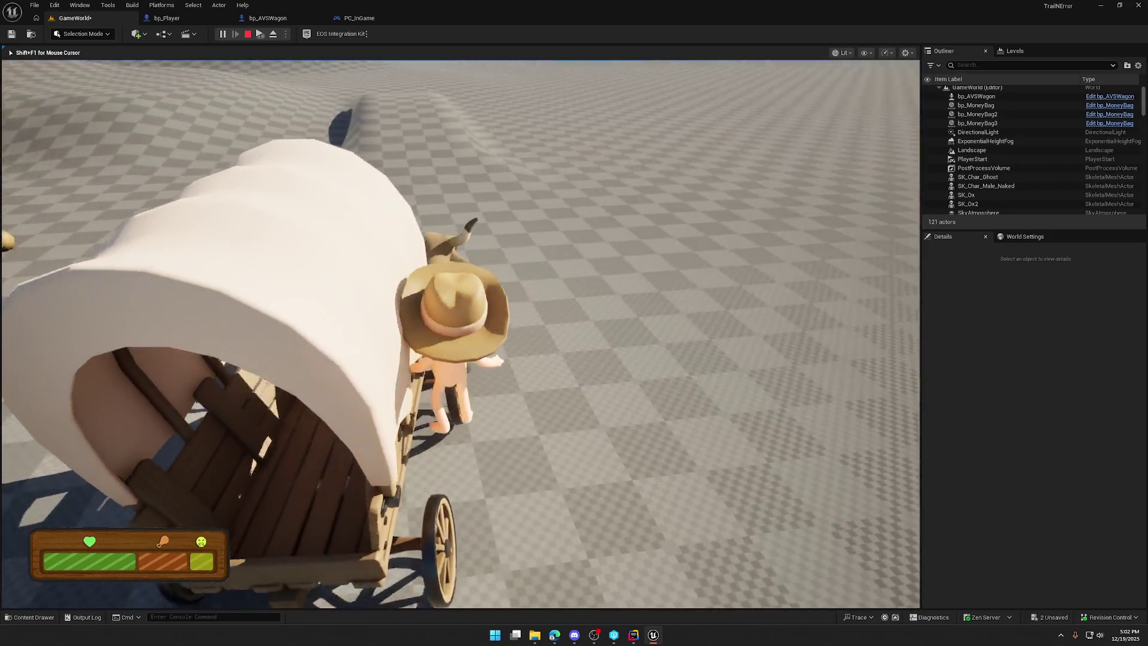
{"action": "key", "text": "Escape"}
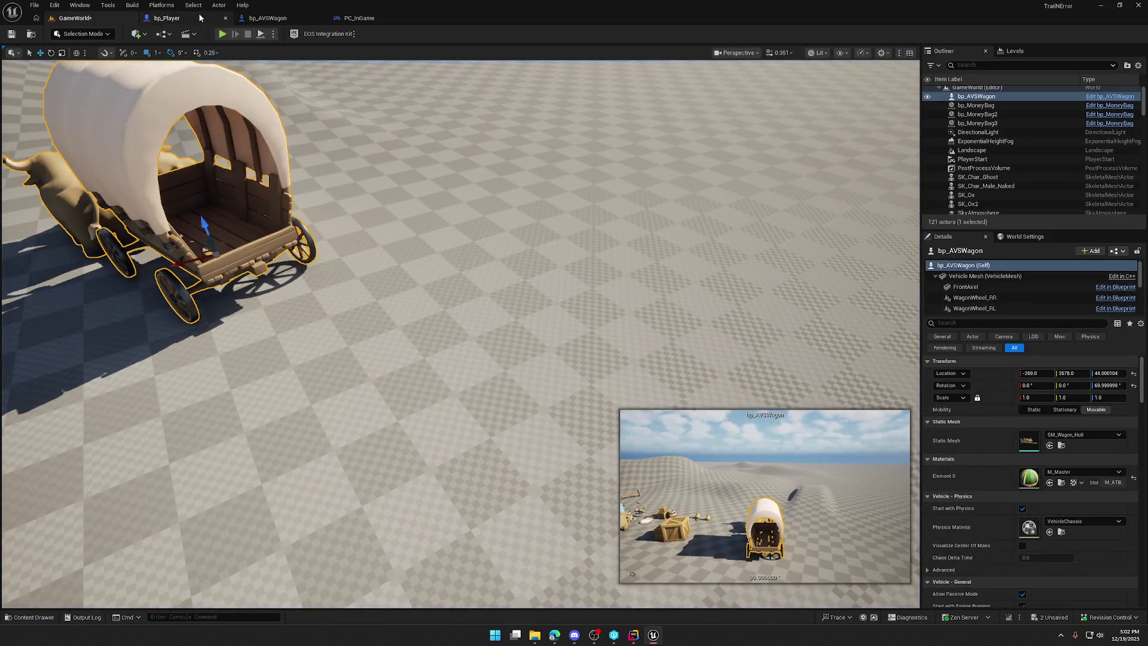
Step: Orbit the wagon blueprint viewport to inspect the wagon bed and the front of the oxen
{"action": "left_click", "coordinate": [200, 17]}
{"action": "left_click", "coordinate": [268, 18]}
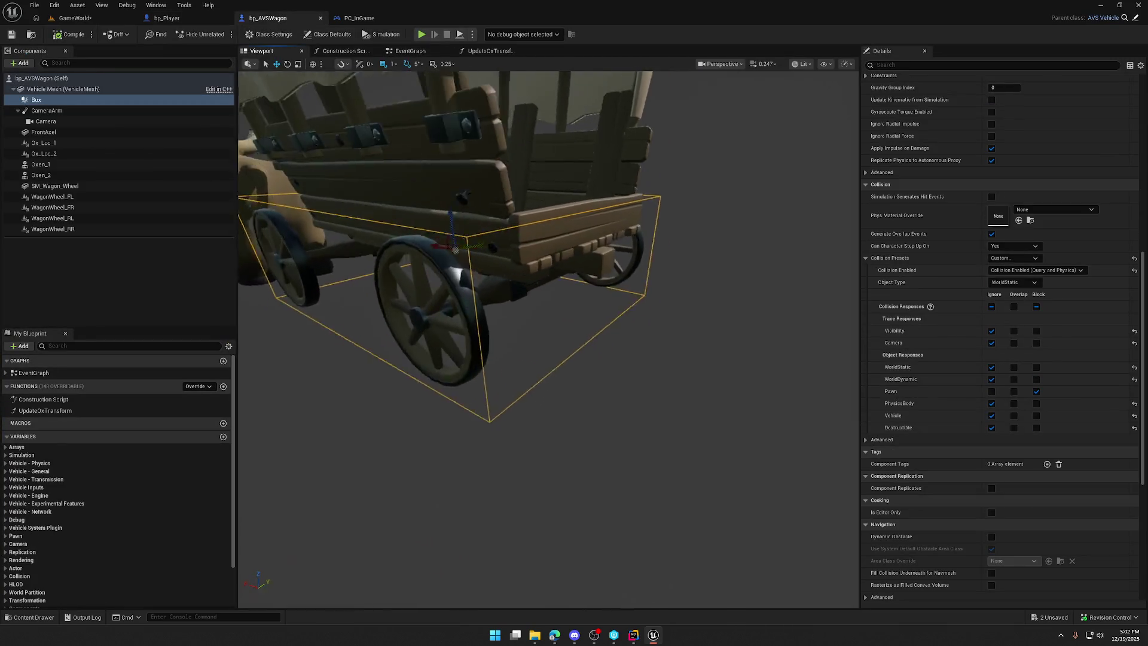
{"action": "scroll", "coordinate": [490, 298], "scroll_direction": "down", "scroll_amount": 5}
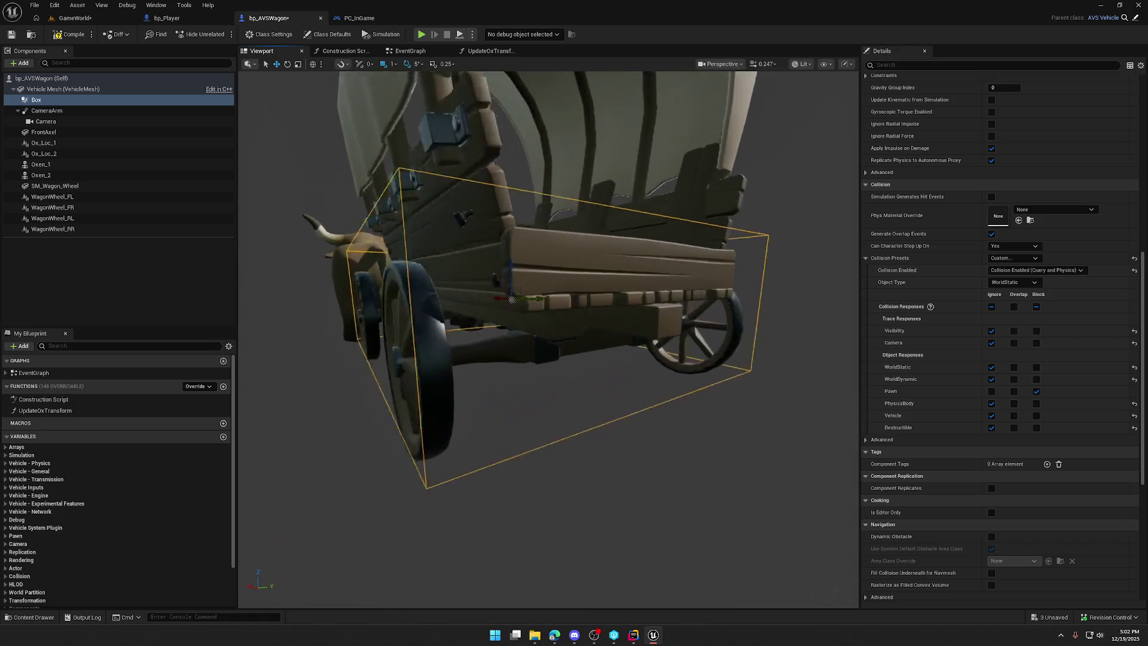
{"action": "scroll", "coordinate": [520, 299], "scroll_direction": "up", "scroll_amount": 6}
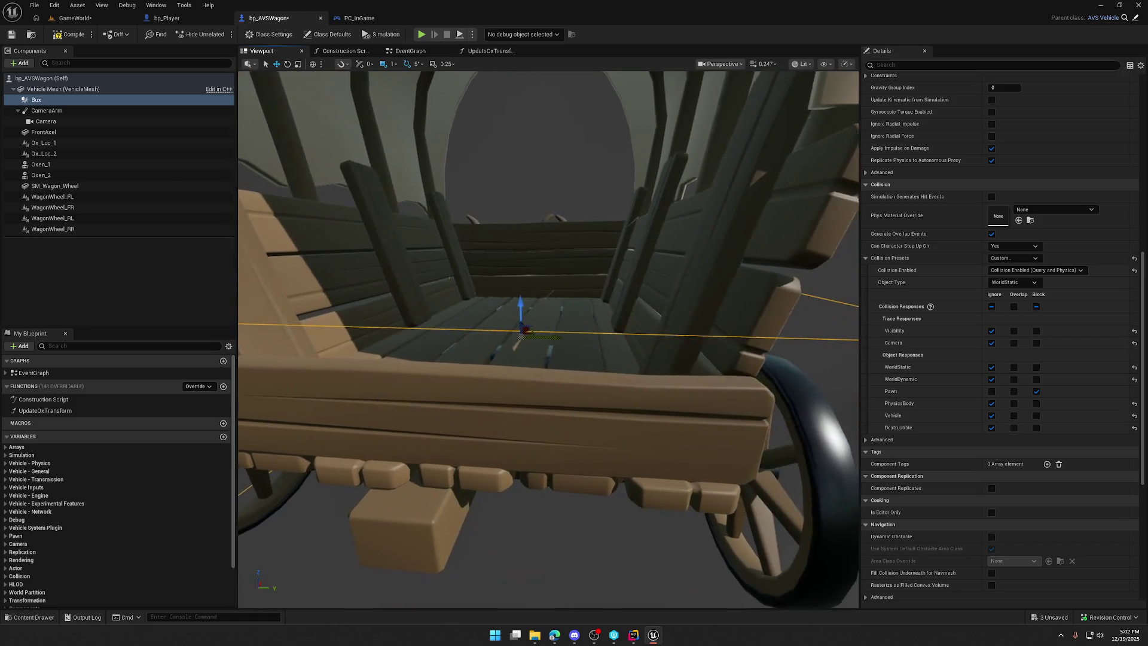
{"action": "scroll", "coordinate": [521, 299], "scroll_direction": "down", "scroll_amount": 5}
{"action": "scroll", "coordinate": [580, 306], "scroll_direction": "up", "scroll_amount": 6}
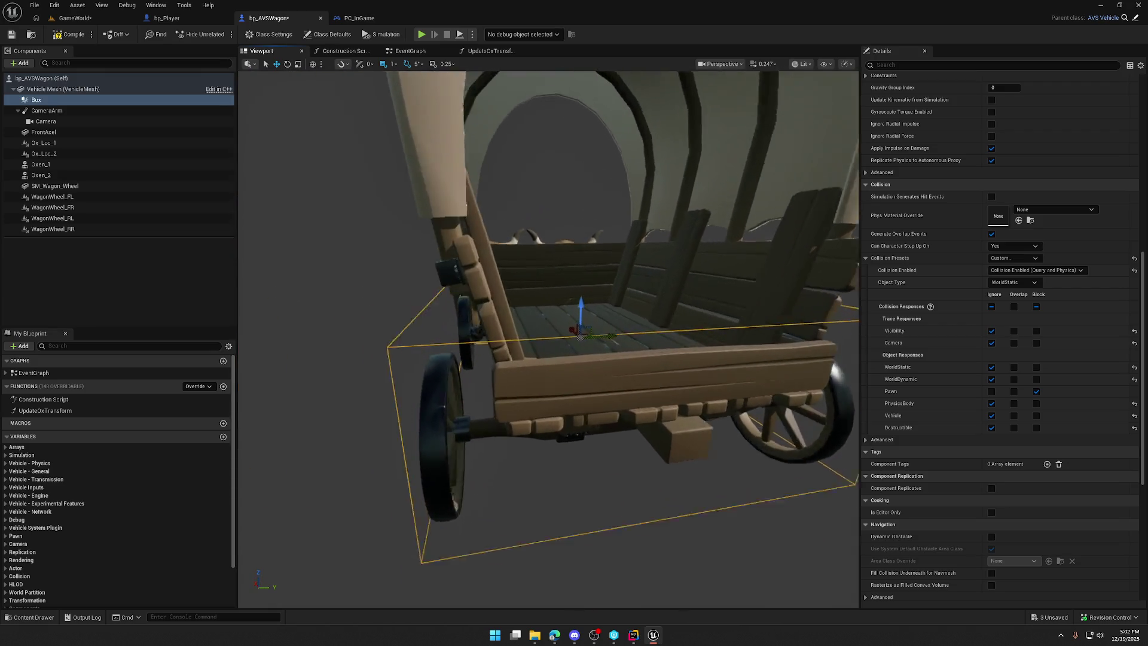
{"action": "left_click_drag", "start_coordinate": [578, 339], "coordinate": [630, 334]}
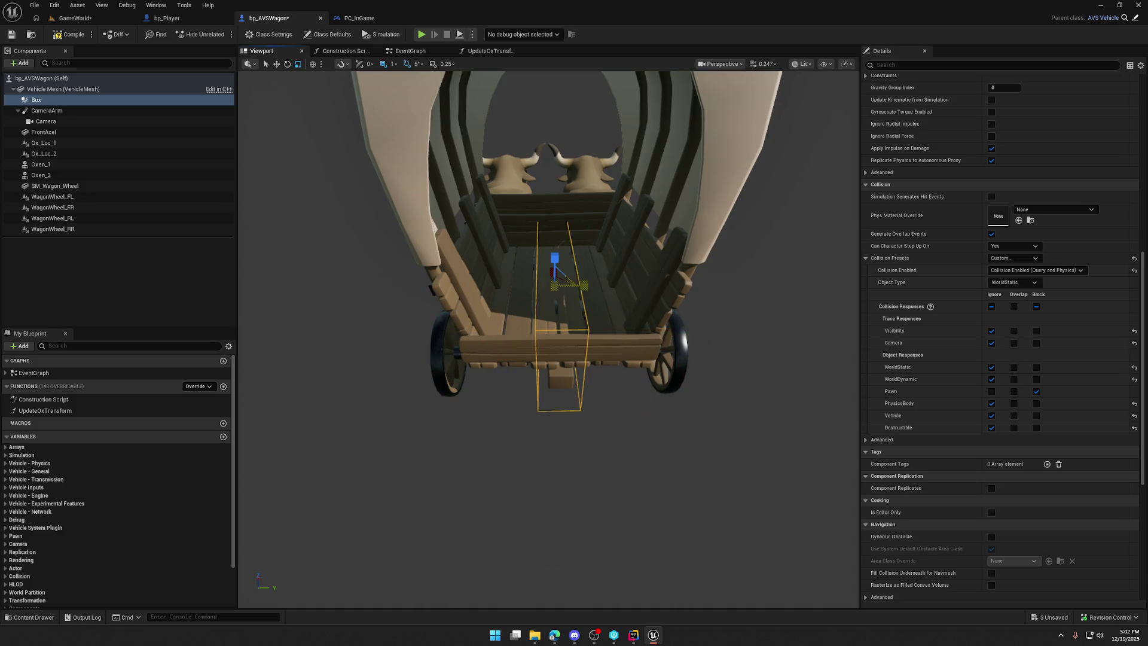
{"action": "left_click_drag", "start_coordinate": [501, 294], "coordinate": [526, 311]}
{"action": "left_click_drag", "start_coordinate": [597, 326], "coordinate": [617, 326]}
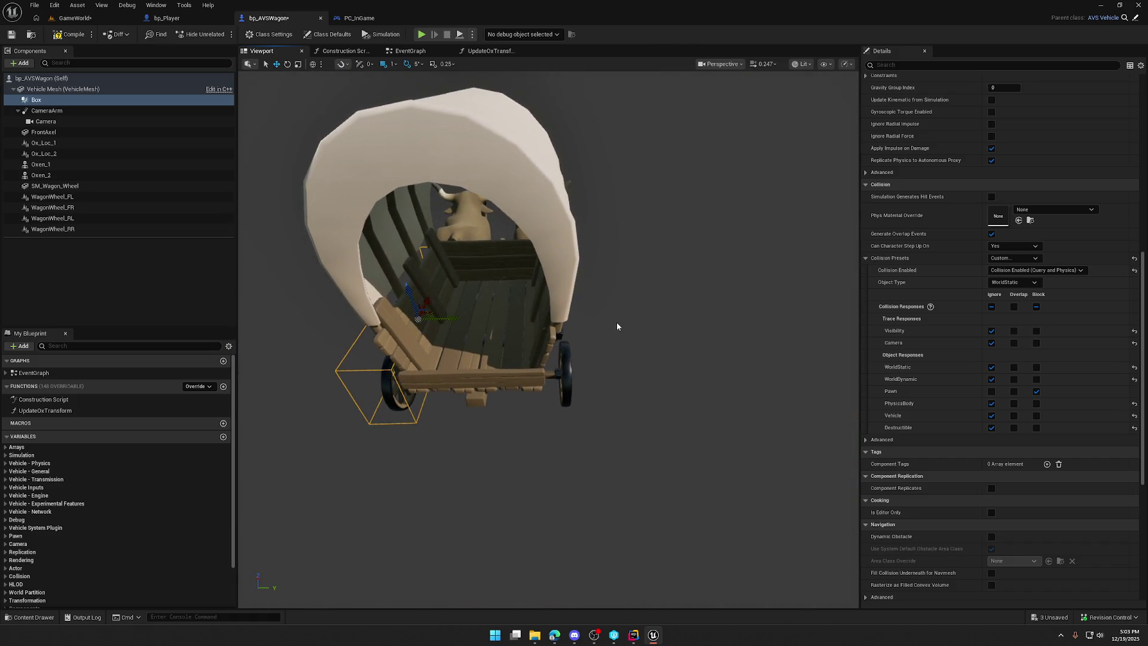
Step: Duplicate the Box as Box1 on the wagon's opposite side, save, and start a play-test
{"action": "key", "text": "ctrl+d"}
{"action": "key", "text": "Return"}
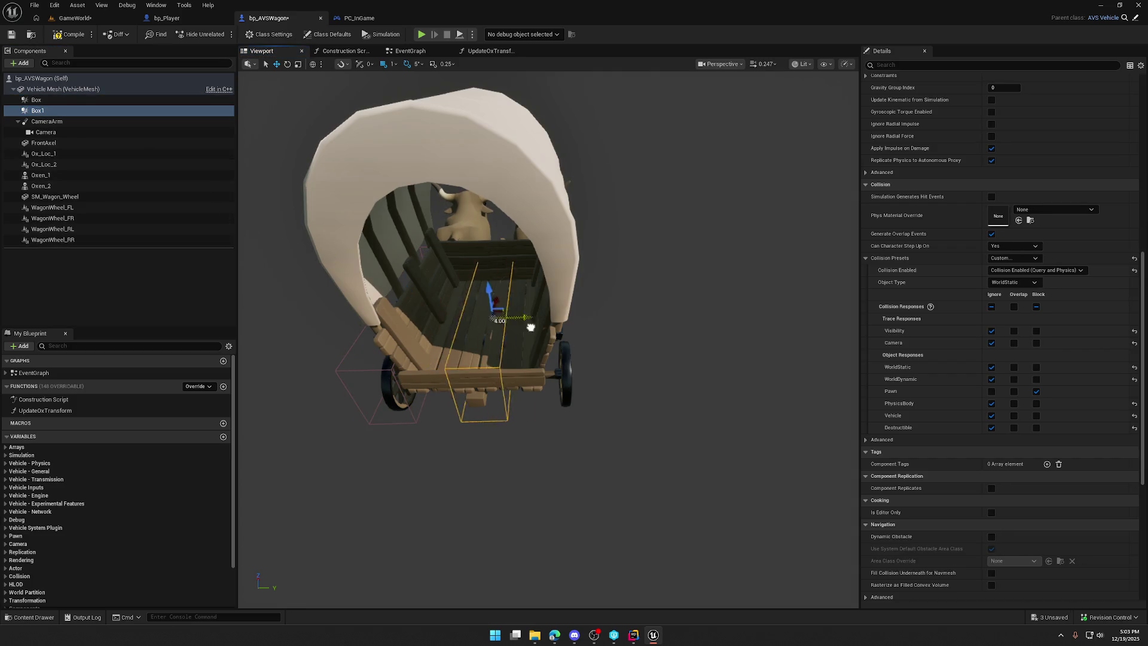
{"action": "mouse_move", "coordinate": [593, 329]}
{"action": "left_mouse_down"}
{"action": "mouse_move", "coordinate": [625, 348]}
{"action": "mouse_move", "coordinate": [251, 120]}
{"action": "left_mouse_up"}
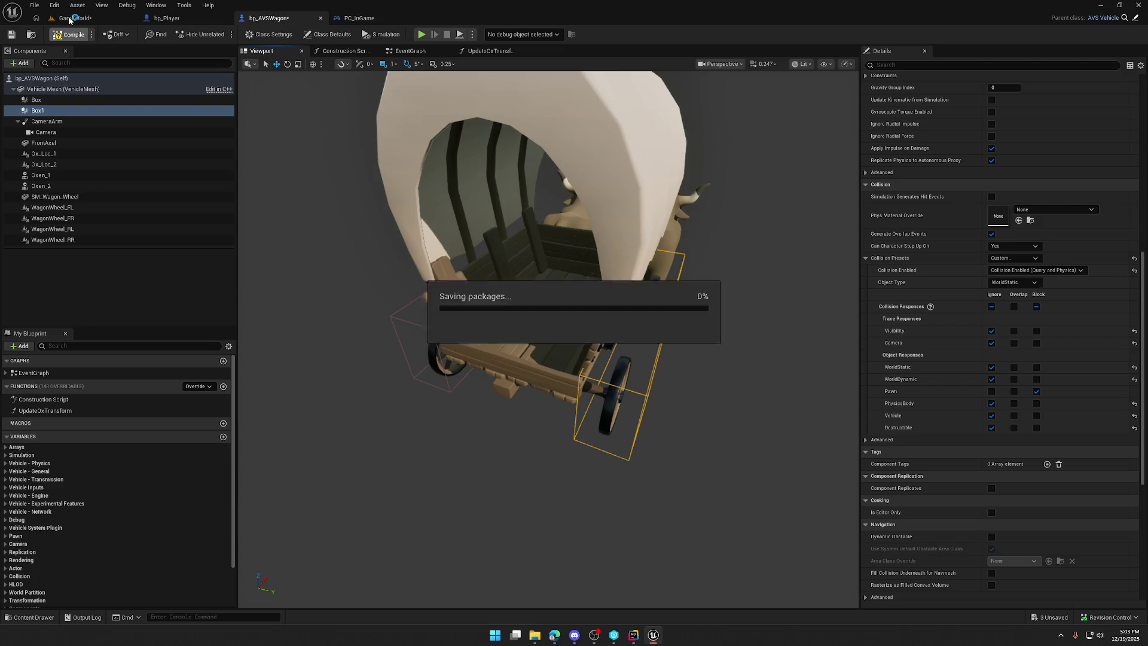
{"action": "left_click", "coordinate": [70, 18]}
{"action": "left_click", "coordinate": [221, 34]}
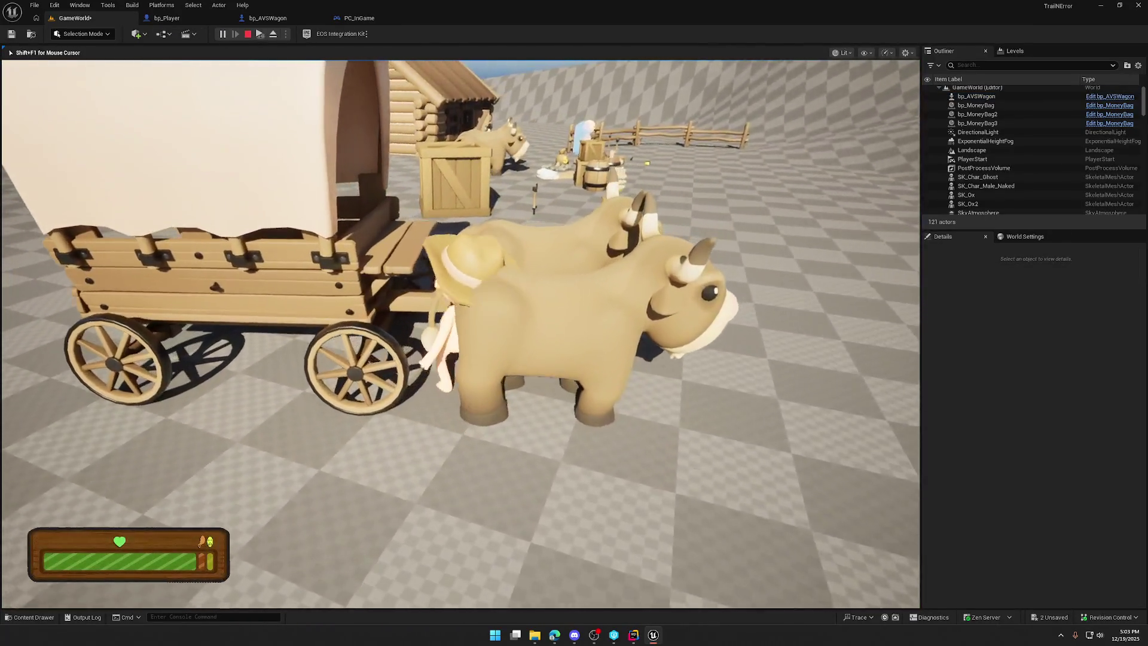
Step: Walk the character along the wagon, climb onto its side, head to the oxen, then stop
{"action": "key", "text": "e"}
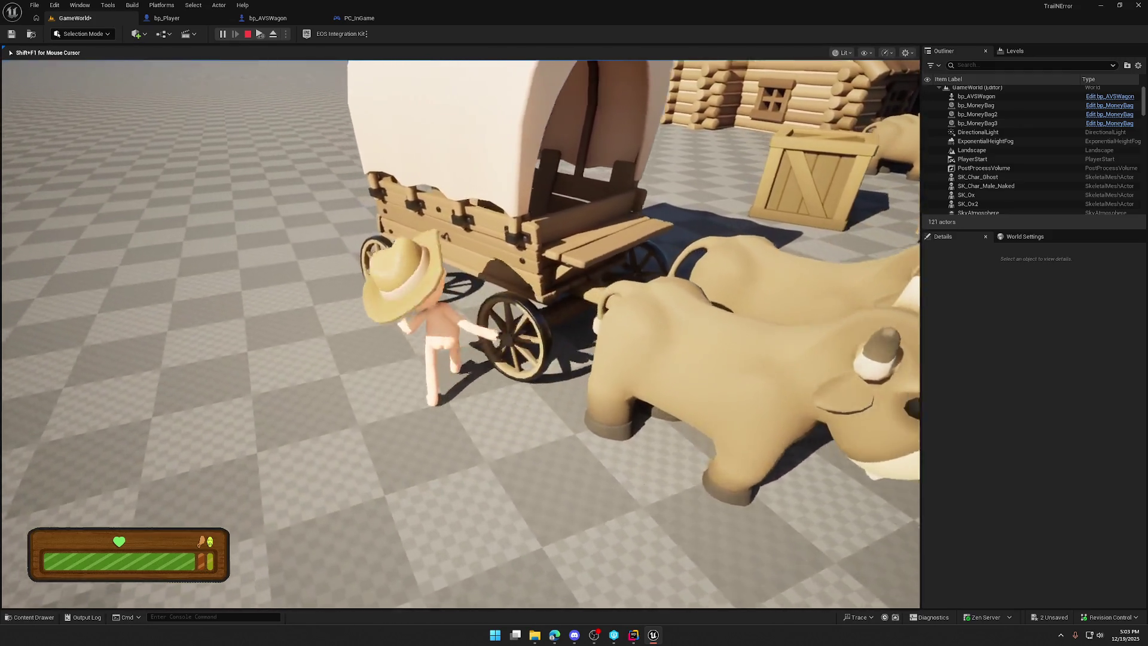
{"action": "key", "text": "w"}
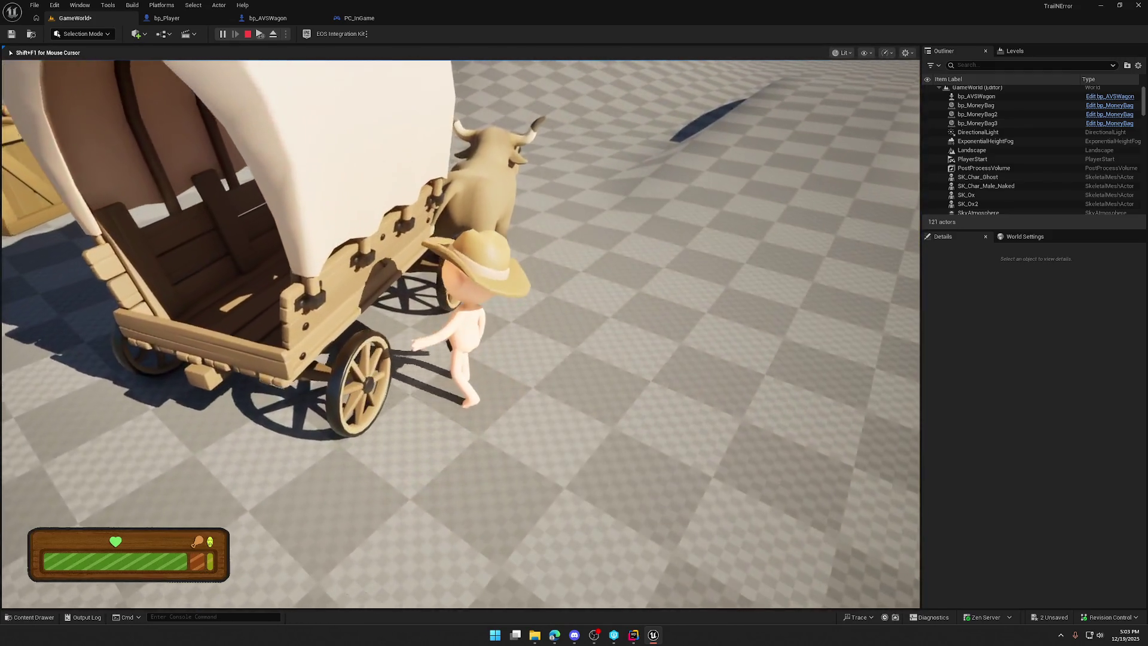
{"action": "key", "text": "w"}
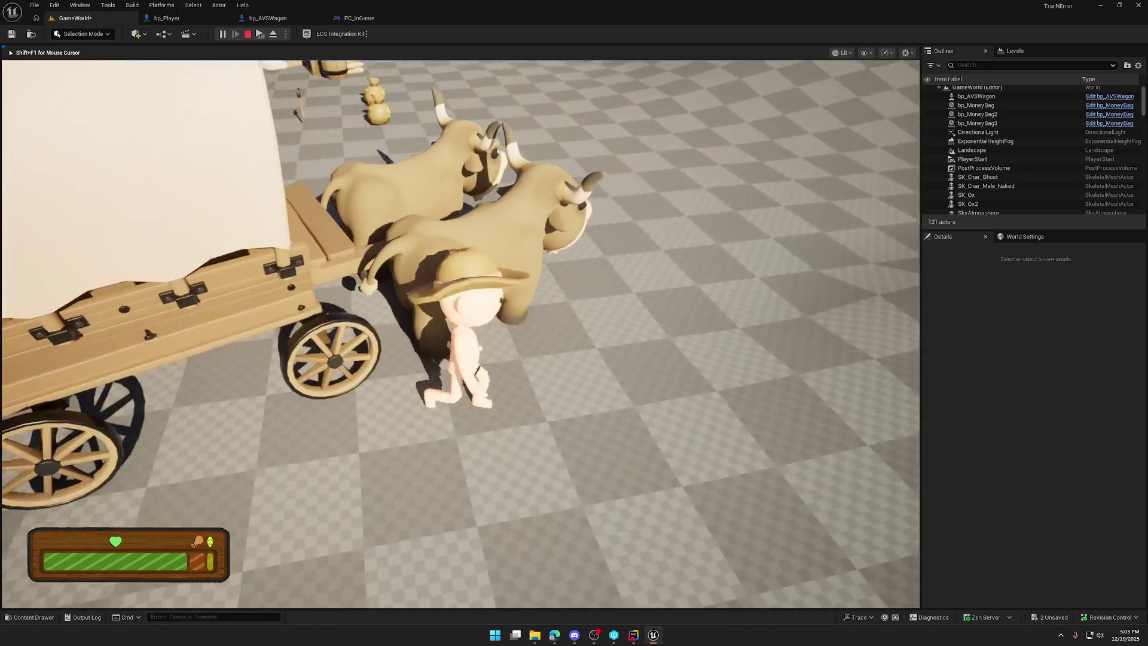
{"action": "key", "text": "e"}
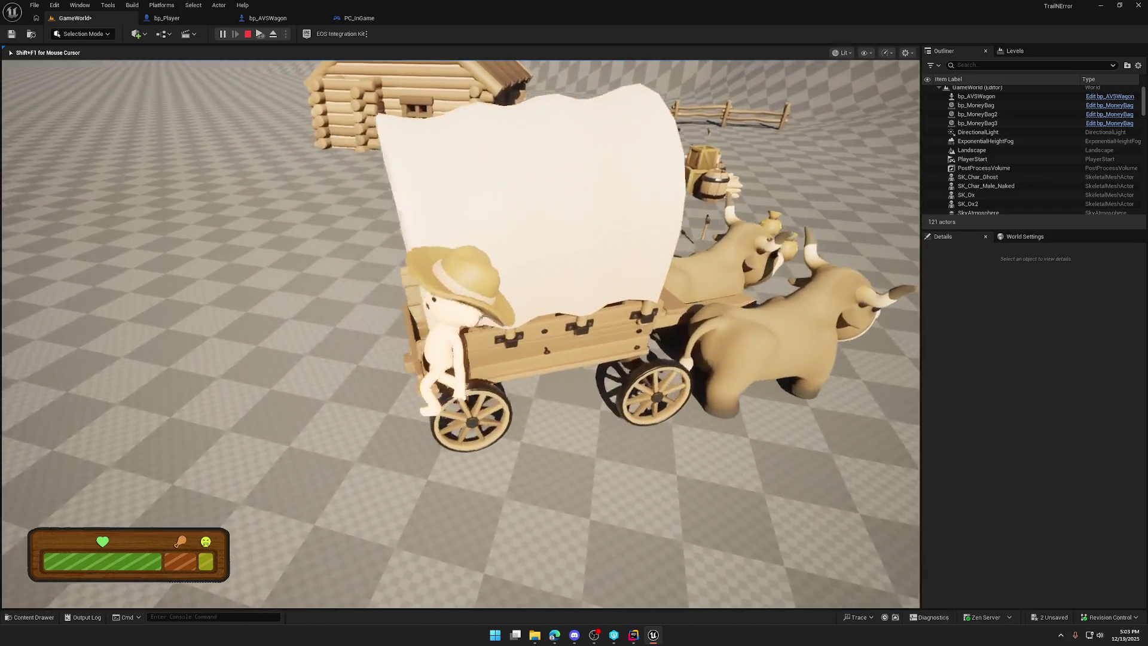
{"action": "key", "text": "e"}
{"action": "key", "text": "w"}
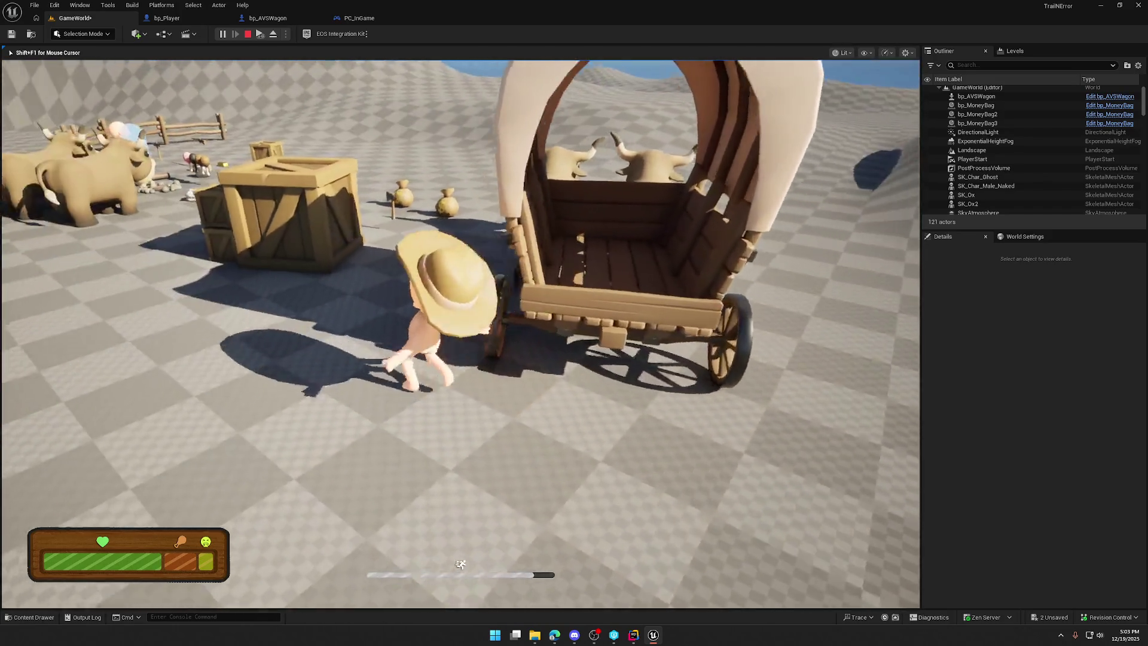
{"action": "key", "text": "e"}
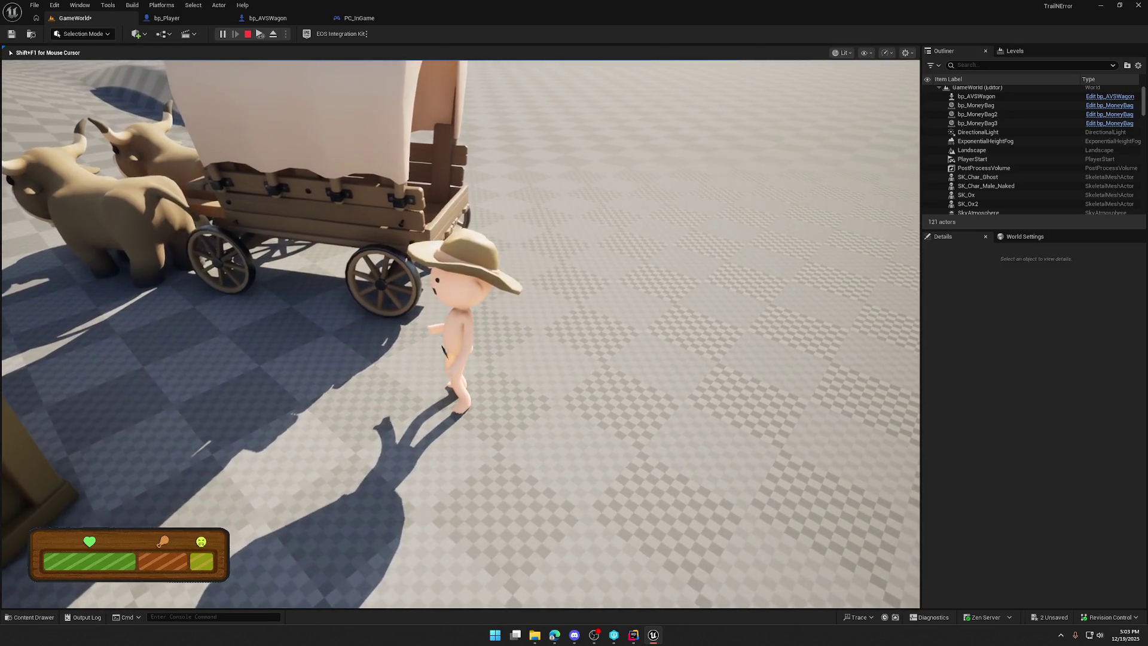
{"action": "key", "text": "Escape"}
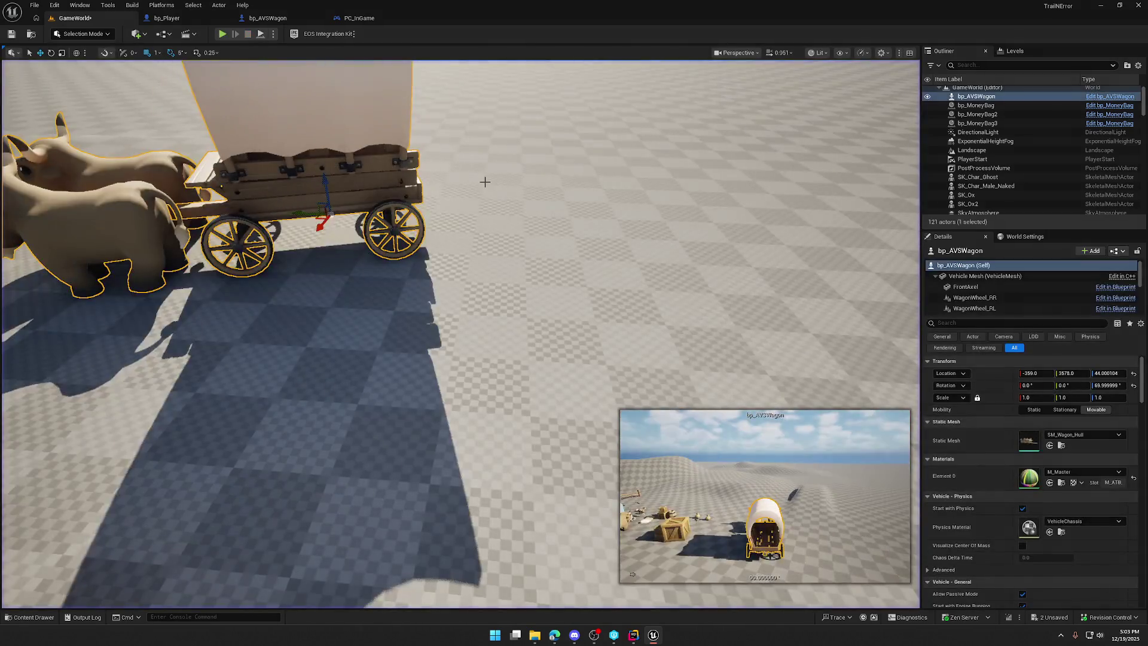
{"action": "left_click", "coordinate": [261, 19]}
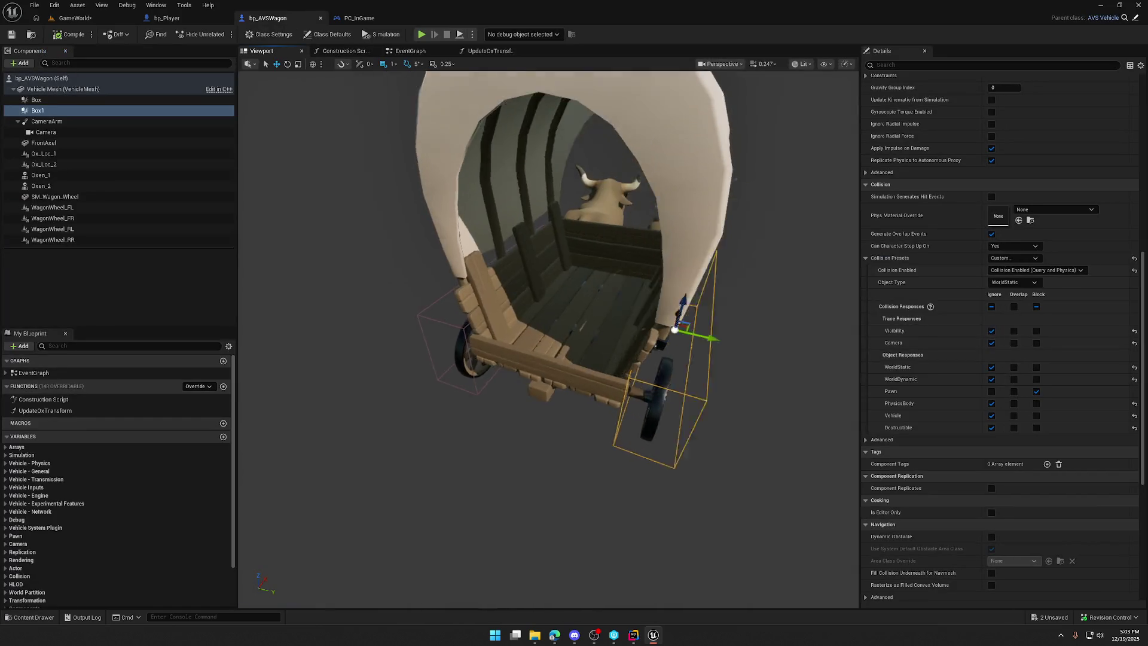
{"action": "left_click_drag", "start_coordinate": [512, 254], "coordinate": [405, 314]}
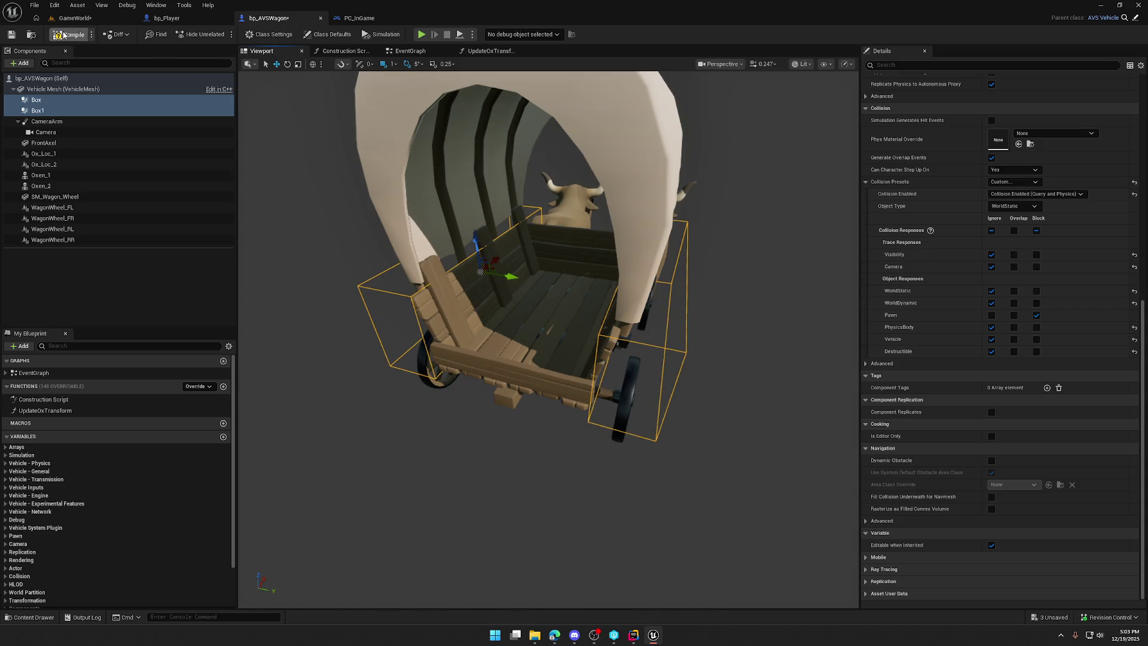
{"action": "left_click", "coordinate": [80, 20]}
{"action": "key", "text": "alt+p"}
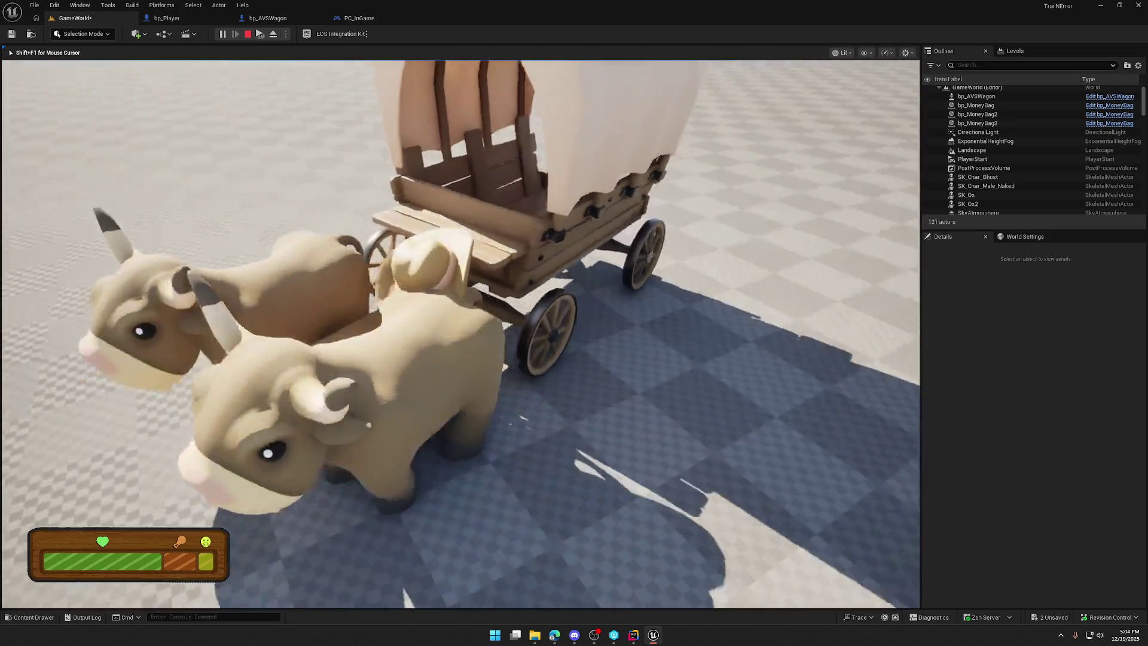
{"action": "key", "text": "w"}
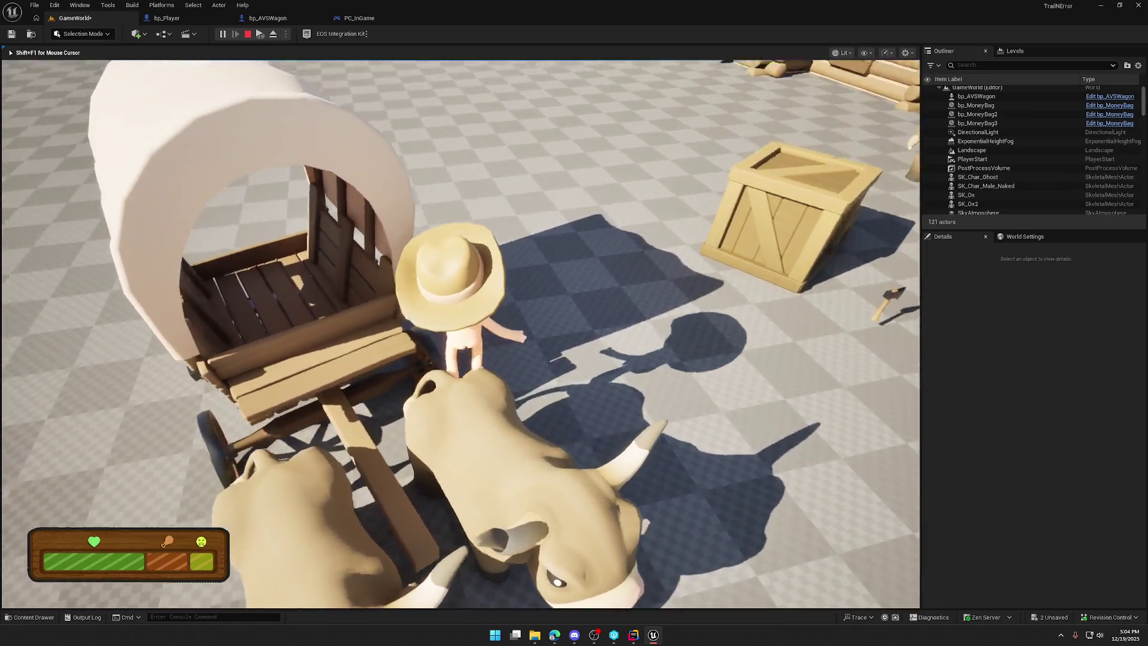
{"action": "key", "text": "w"}
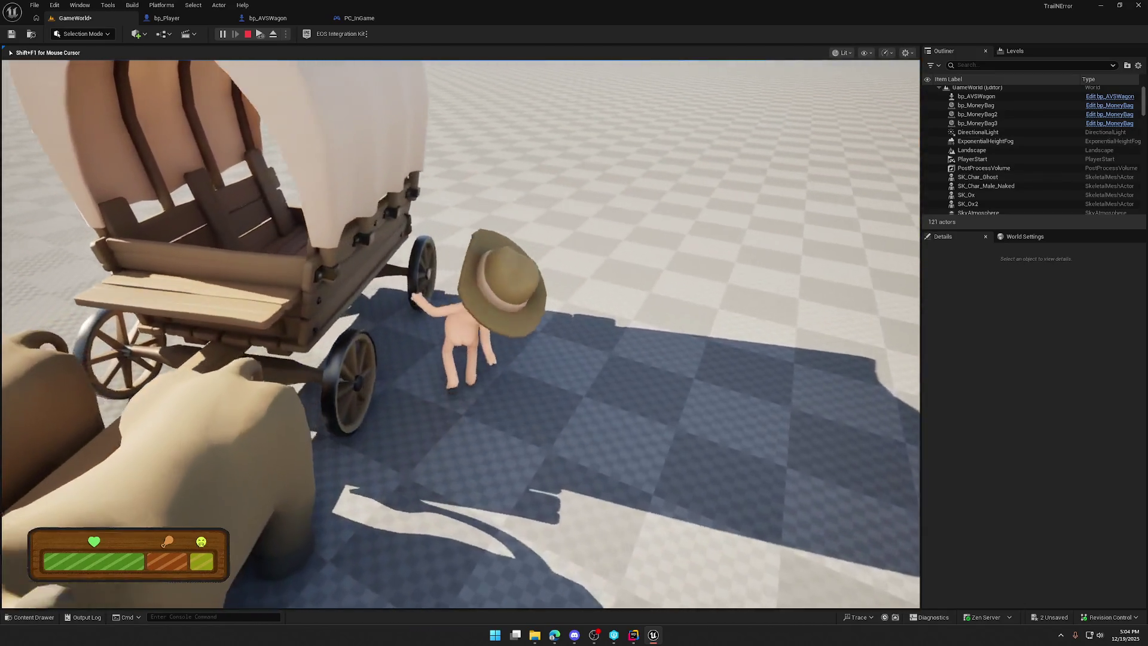
{"action": "key", "text": "w"}
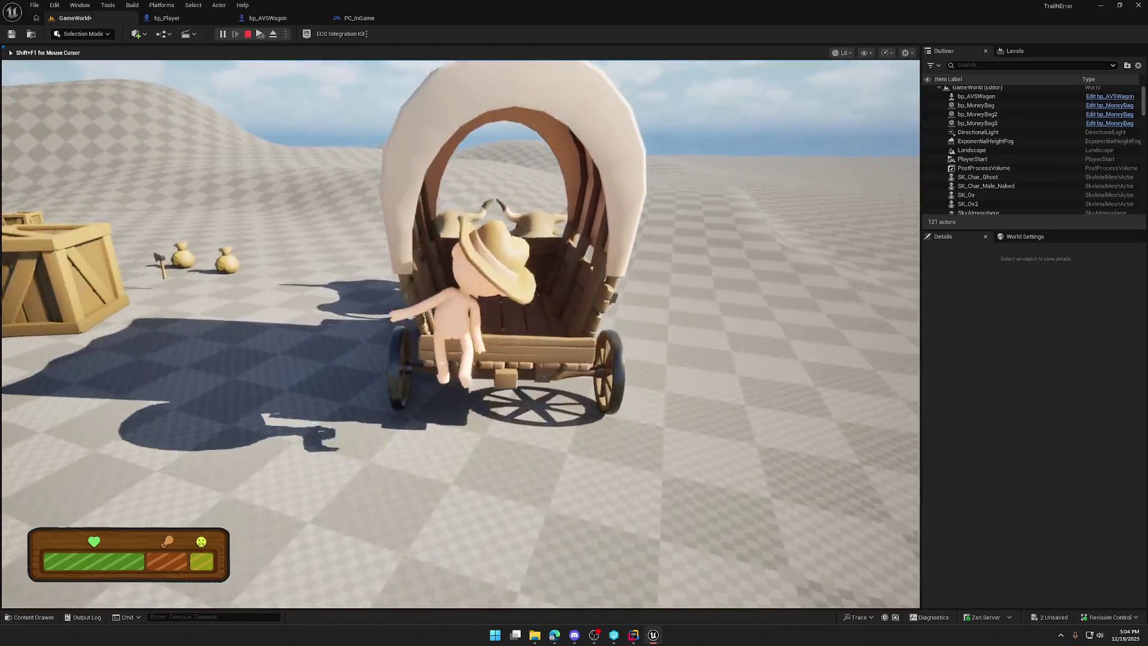
{"action": "key", "text": "w"}
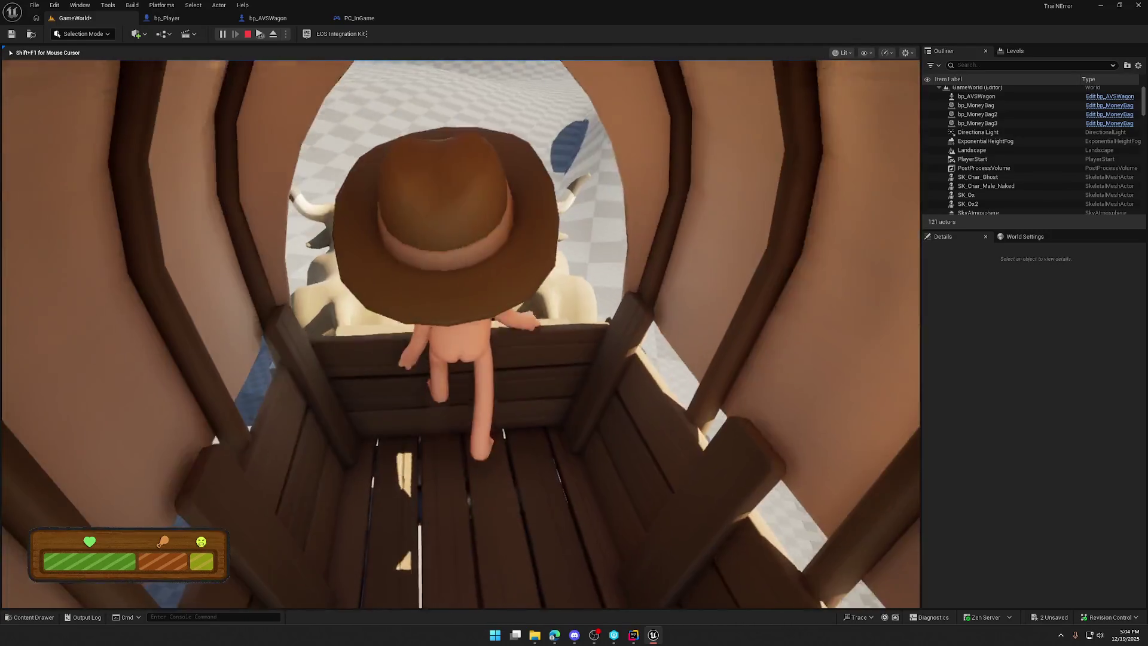
{"action": "key", "text": "w"}
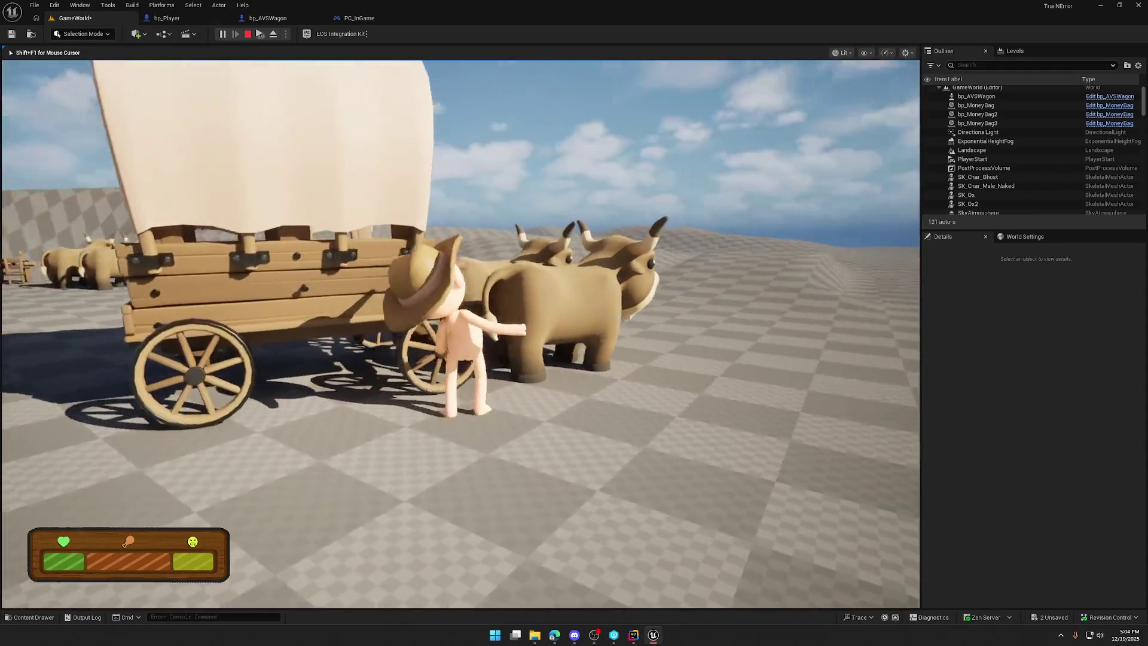
{"action": "key", "text": "Escape"}
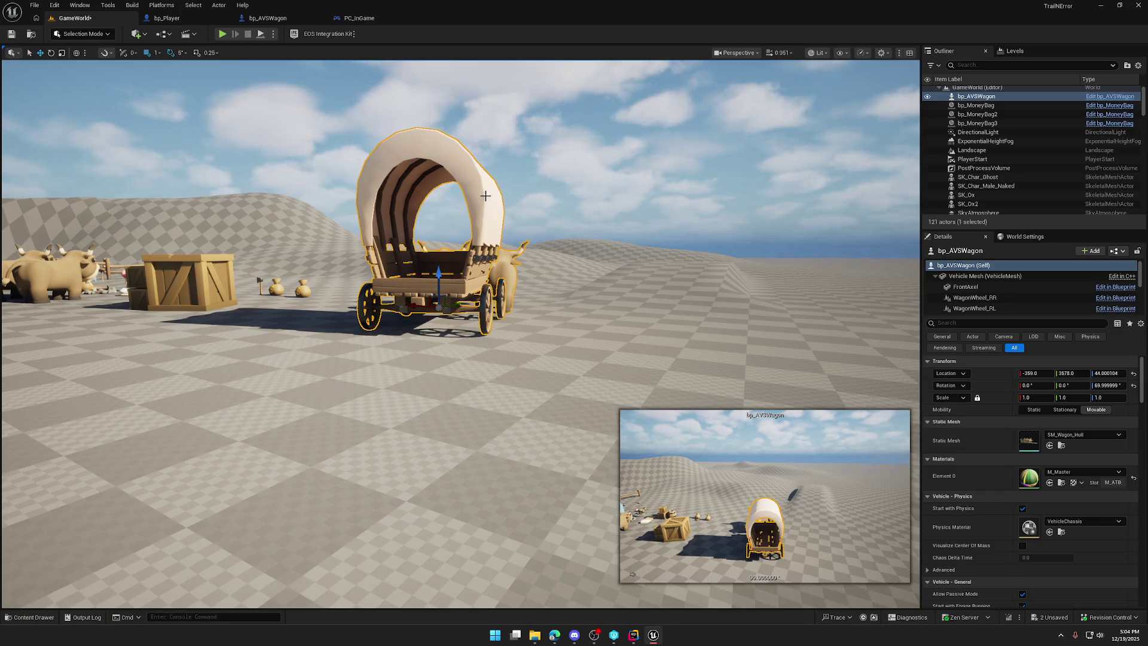
Step: Move the collision box back over the wagon's front wheel, nudged slightly toward the oxen
{"action": "left_click_drag", "start_coordinate": [515, 210], "coordinate": [412, 180]}
{"action": "left_click", "coordinate": [269, 18]}
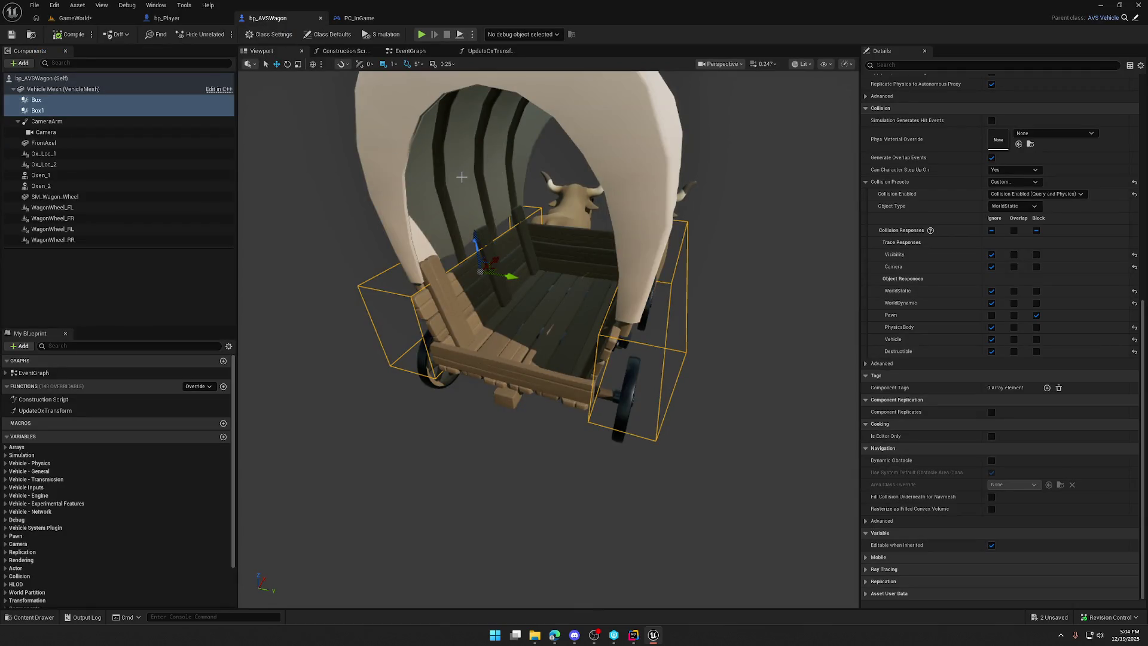
{"action": "mouse_move", "coordinate": [476, 167]}
{"action": "left_mouse_down"}
{"action": "mouse_move", "coordinate": [430, 174]}
{"action": "mouse_move", "coordinate": [496, 180]}
{"action": "left_mouse_up"}
{"action": "key", "text": "f"}
{"action": "key", "text": "w"}
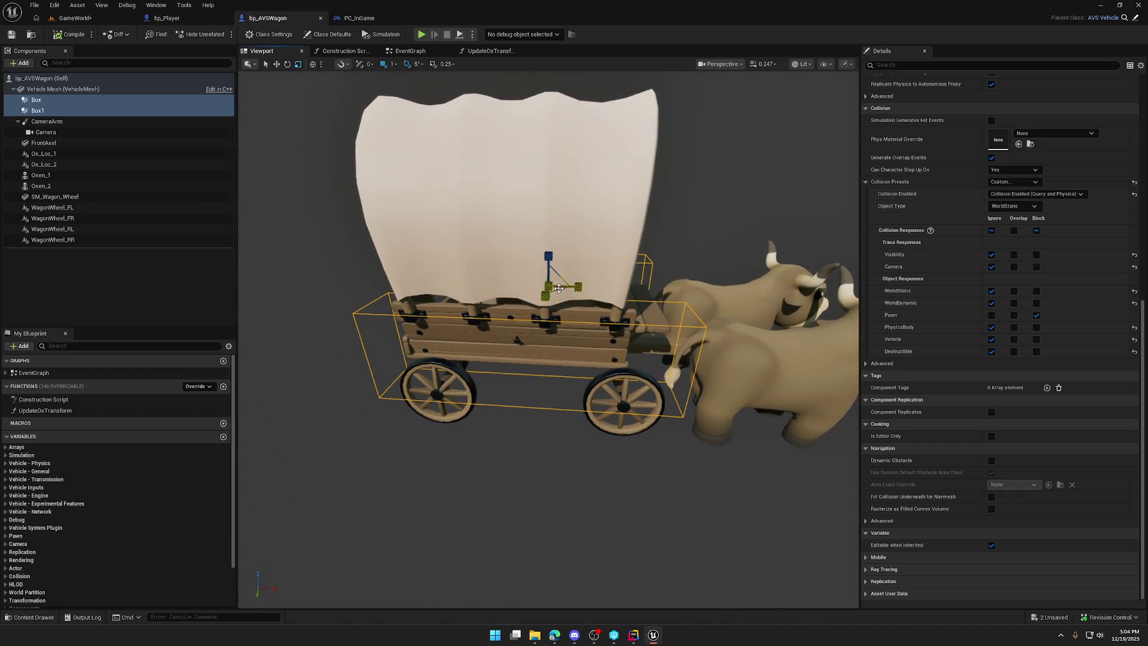
{"action": "key", "text": "ctrl+z"}
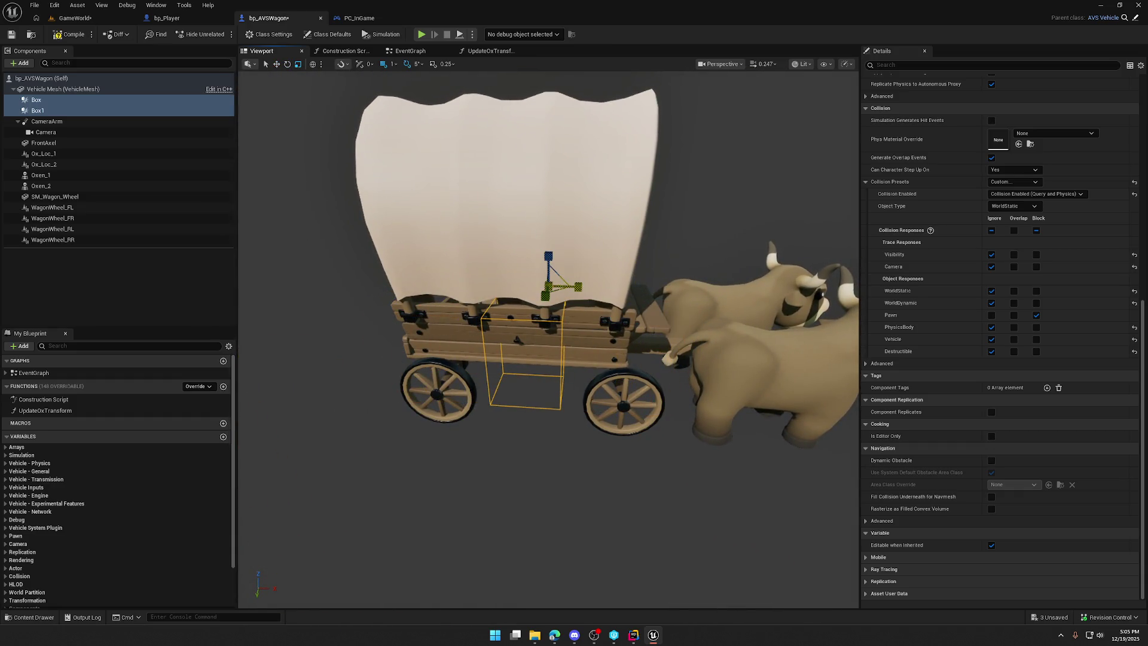
{"action": "left_click_drag", "start_coordinate": [584, 289], "coordinate": [646, 293]}
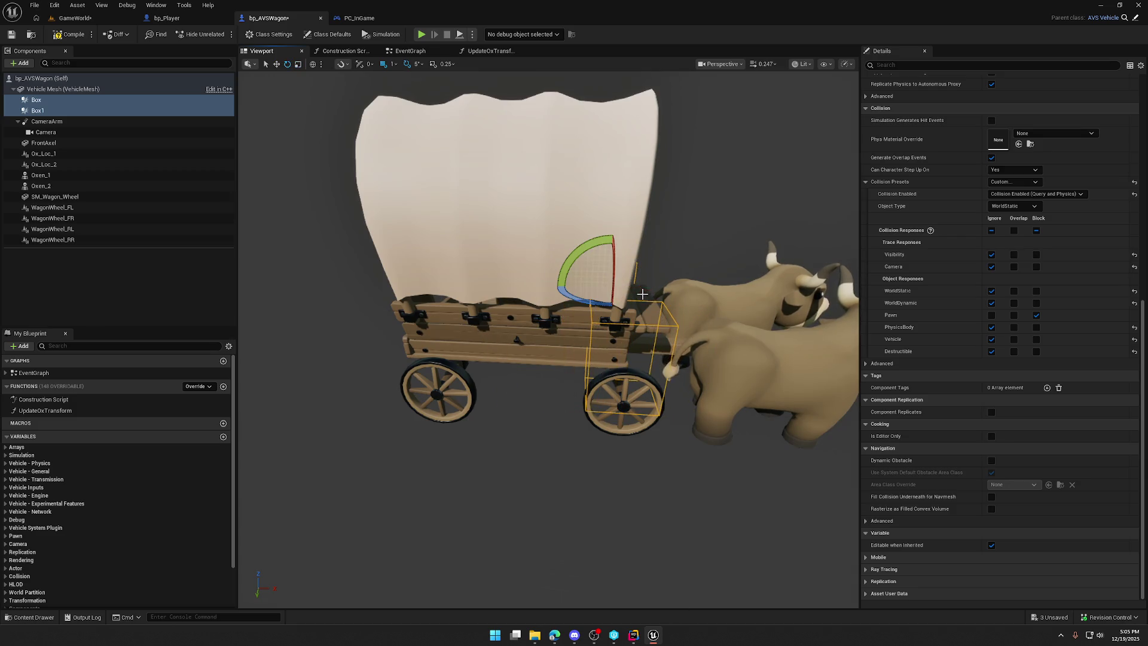
{"action": "key", "text": "w"}
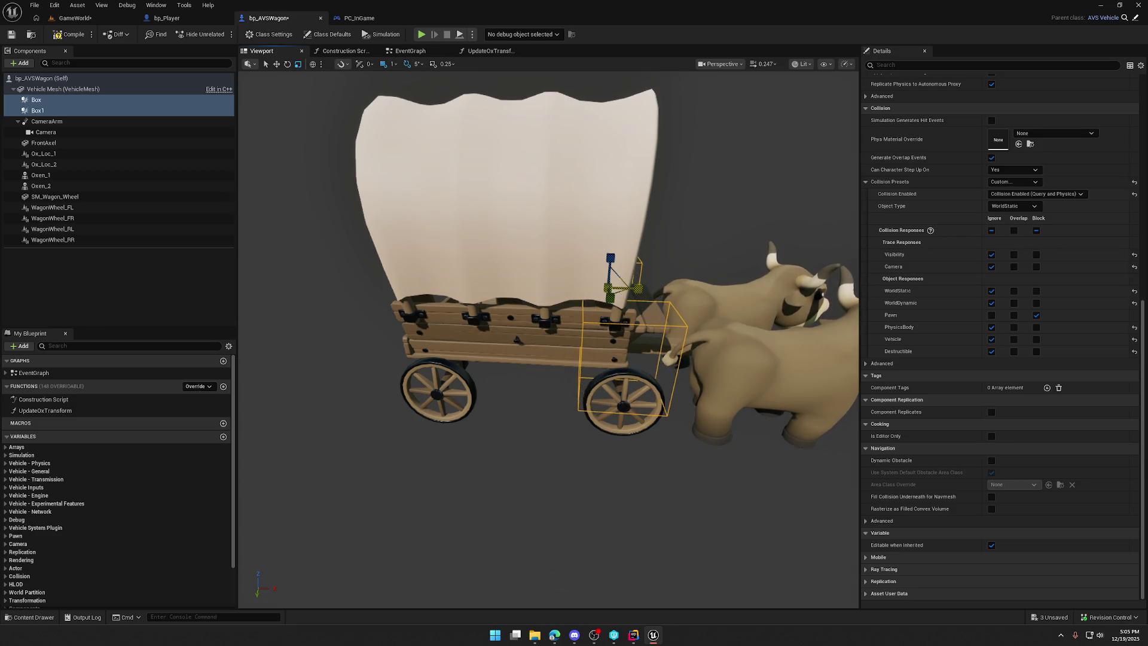
{"action": "scroll", "coordinate": [552, 290], "scroll_direction": "up", "scroll_amount": 5}
{"action": "left_click_drag", "start_coordinate": [573, 280], "coordinate": [579, 276]}
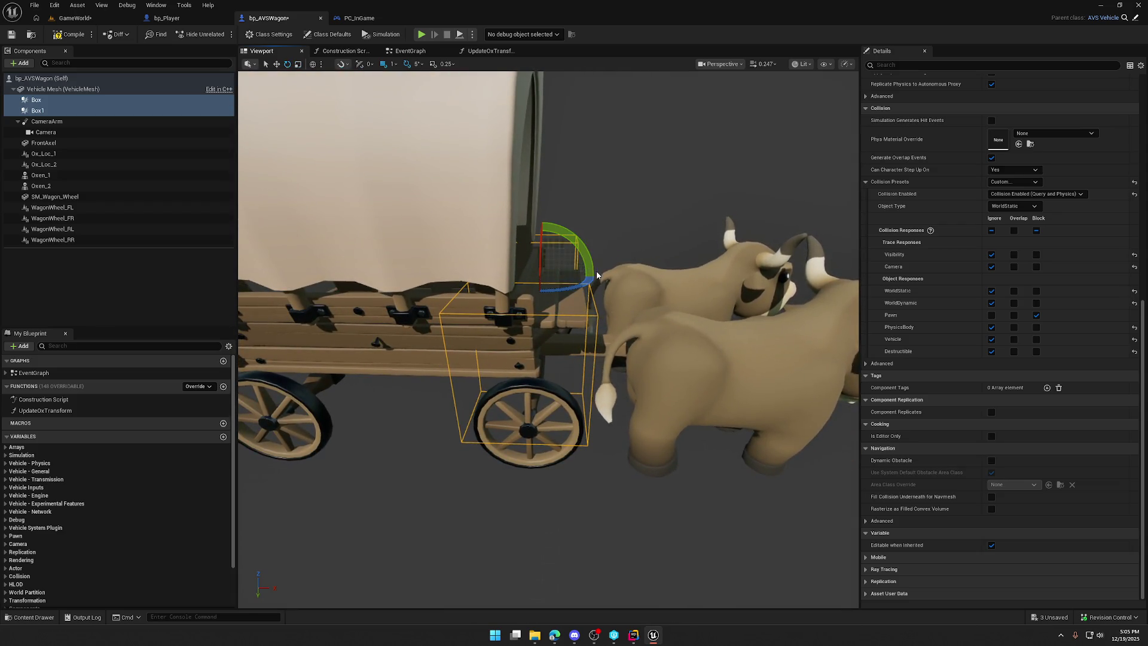
Step: Make Box and Box1 taller, then duplicate them into Box2 and Box3, shifted forward
{"action": "key", "text": "f"}
{"action": "key", "text": "r"}
{"action": "mouse_move", "coordinate": [578, 253]}
{"action": "left_mouse_down"}
{"action": "mouse_move", "coordinate": [586, 200]}
{"action": "mouse_move", "coordinate": [371, 222]}
{"action": "mouse_move", "coordinate": [717, 239]}
{"action": "left_mouse_up"}
{"action": "right_click", "coordinate": [53, 103]}
{"action": "left_click", "coordinate": [89, 165]}
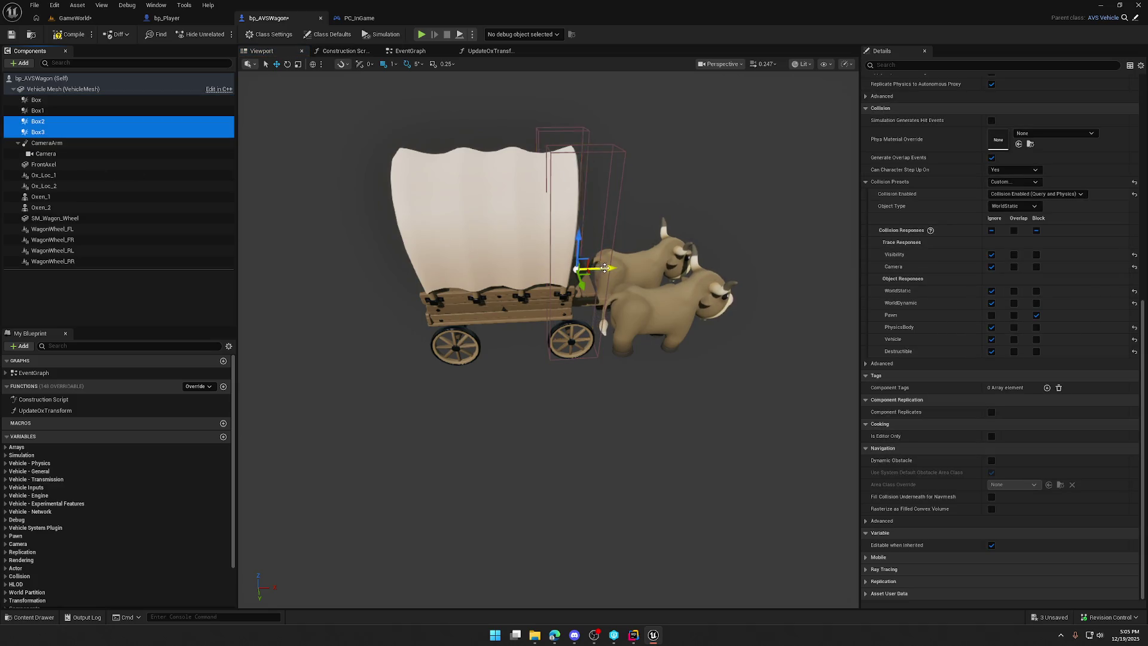
{"action": "left_click_drag", "start_coordinate": [478, 278], "coordinate": [474, 280]}
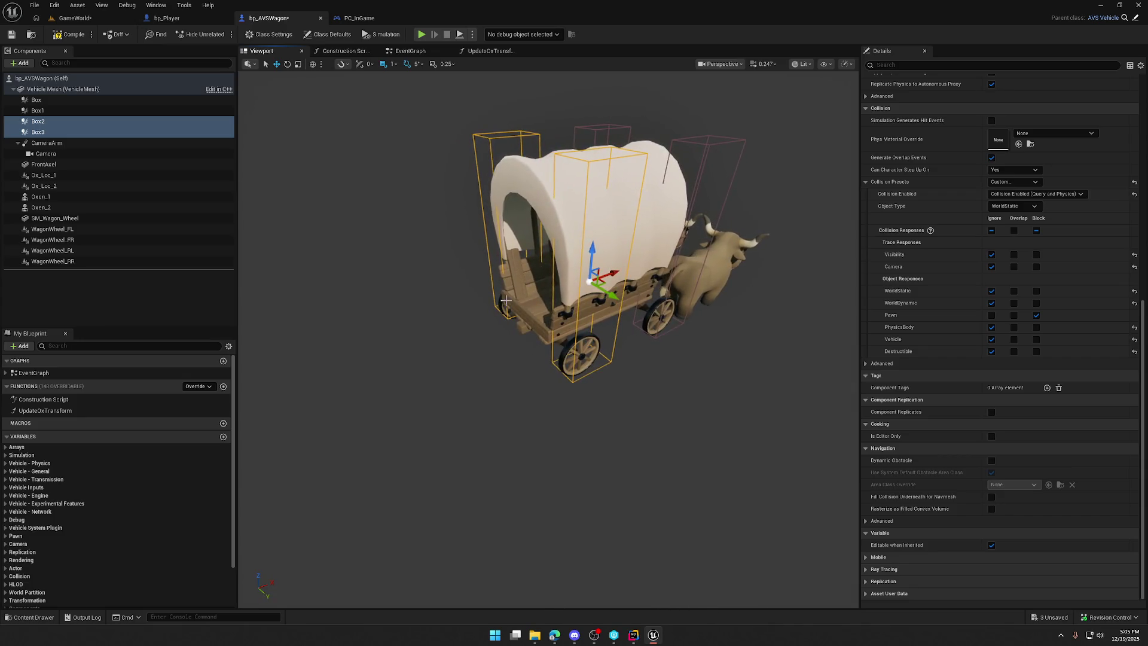
Step: Play GameWorld, run the character past the wagon front and around the oxen, then stop
{"action": "left_click", "coordinate": [76, 22]}
{"action": "left_click", "coordinate": [223, 34]}
{"action": "key", "text": "shift+w"}
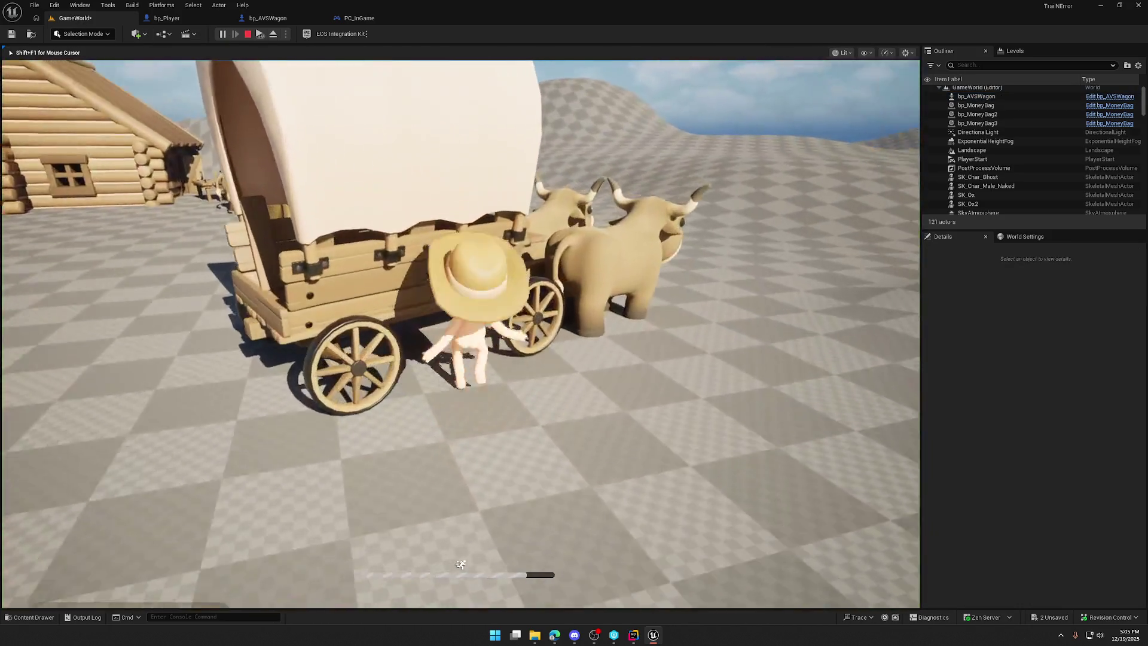
{"action": "key", "text": "shift+w"}
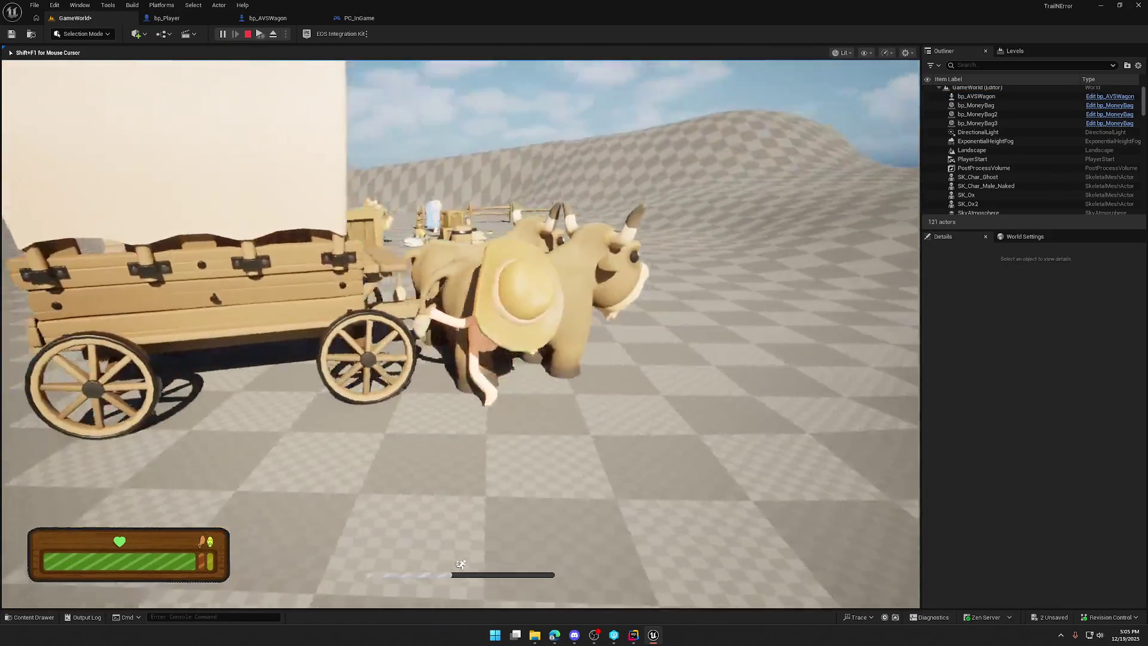
{"action": "key", "text": "w"}
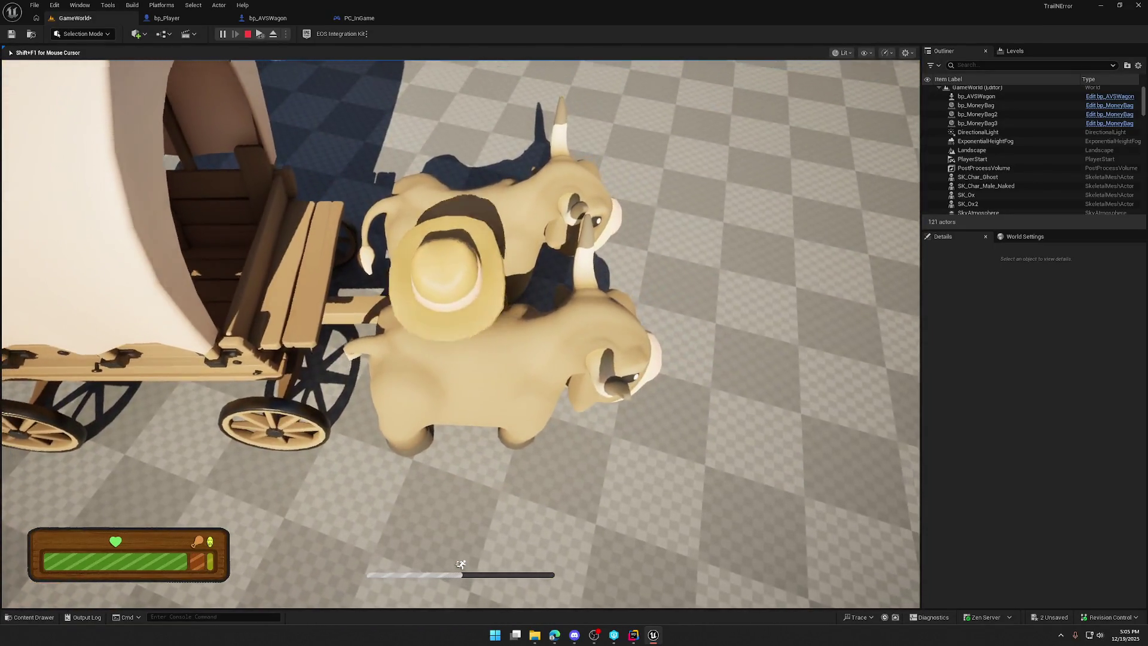
{"action": "key", "text": "s"}
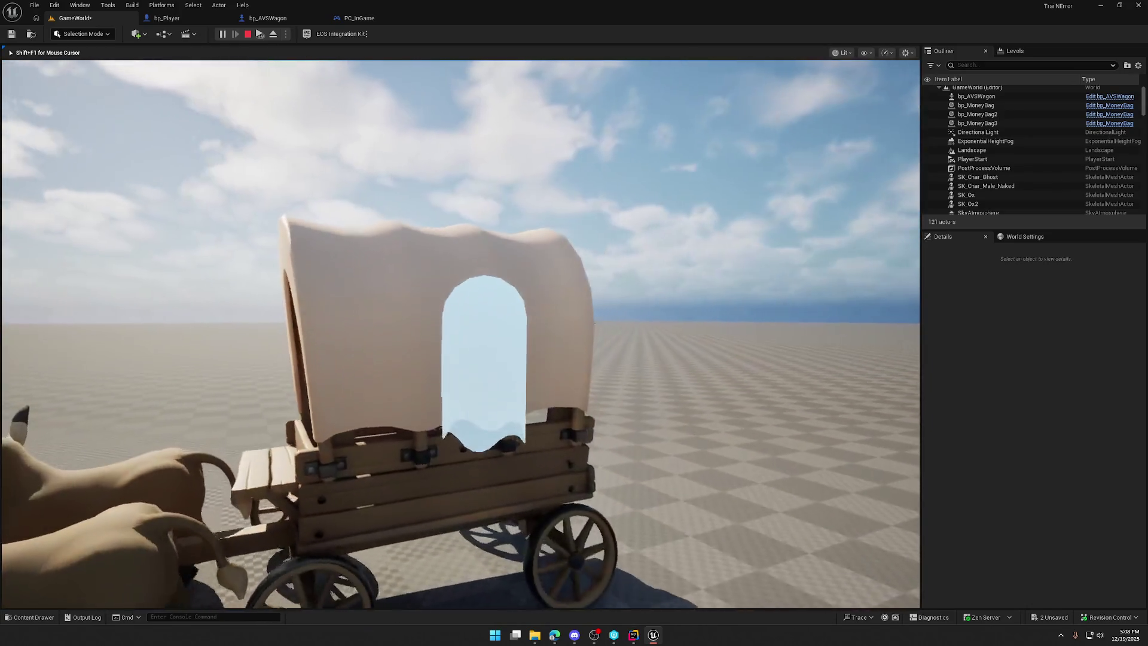
{"action": "key", "text": "Escape"}
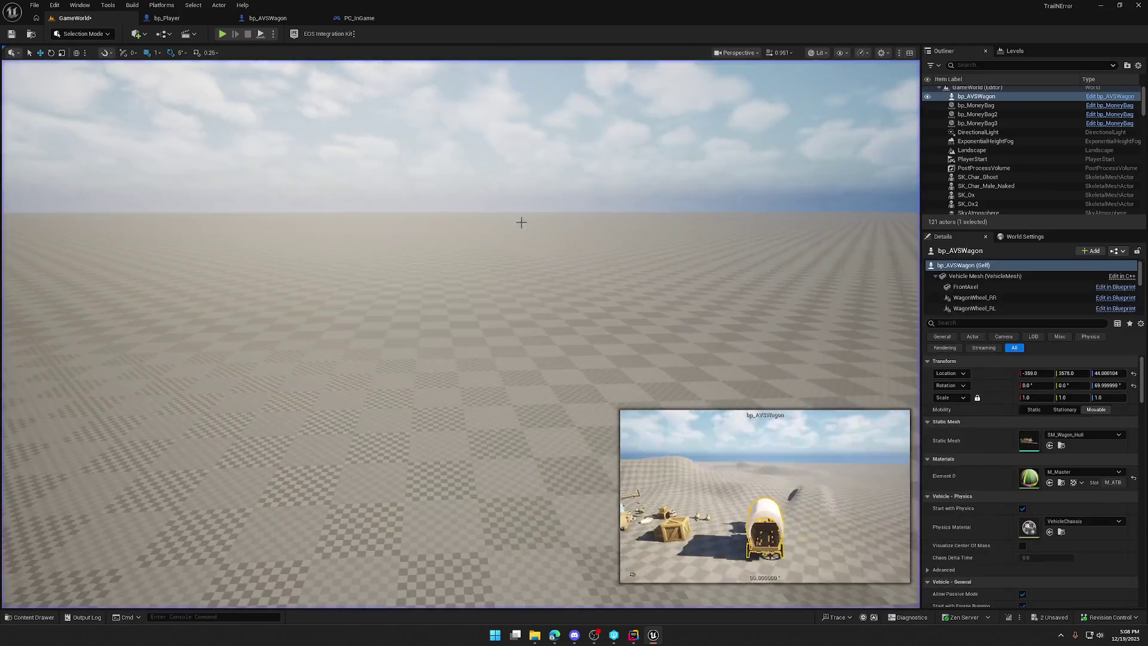
Step: Check FrontAxel, SM_Wagon_Wheel and Vehicle Mesh collision presets, then show the Content Drawer
{"action": "left_click", "coordinate": [258, 19]}
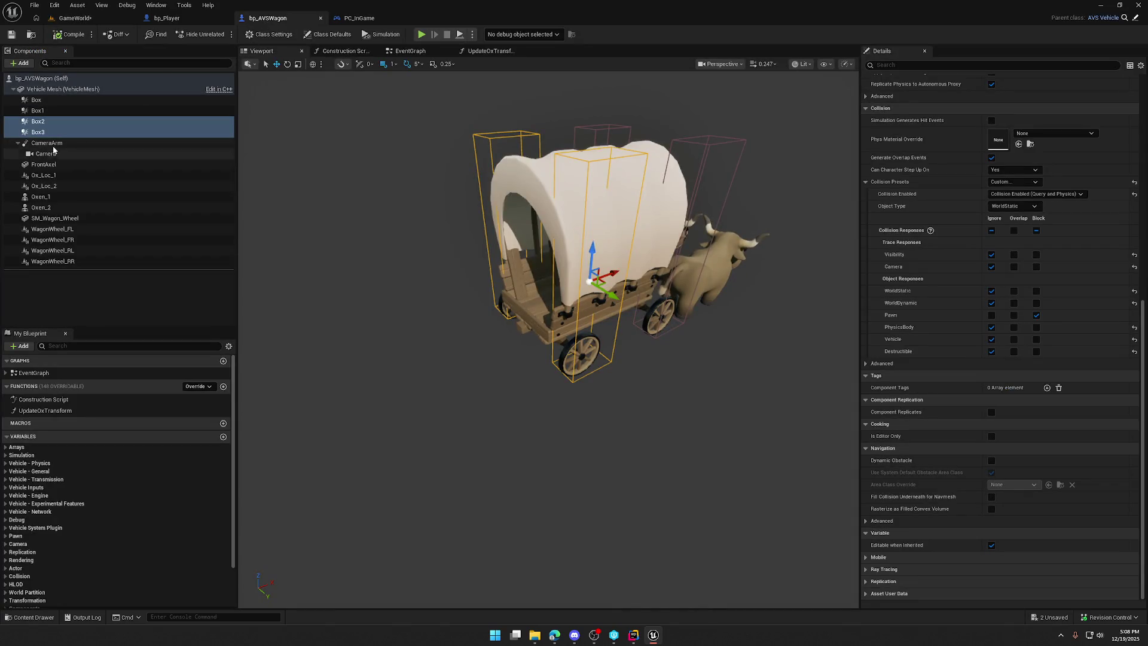
{"action": "left_click", "coordinate": [60, 165]}
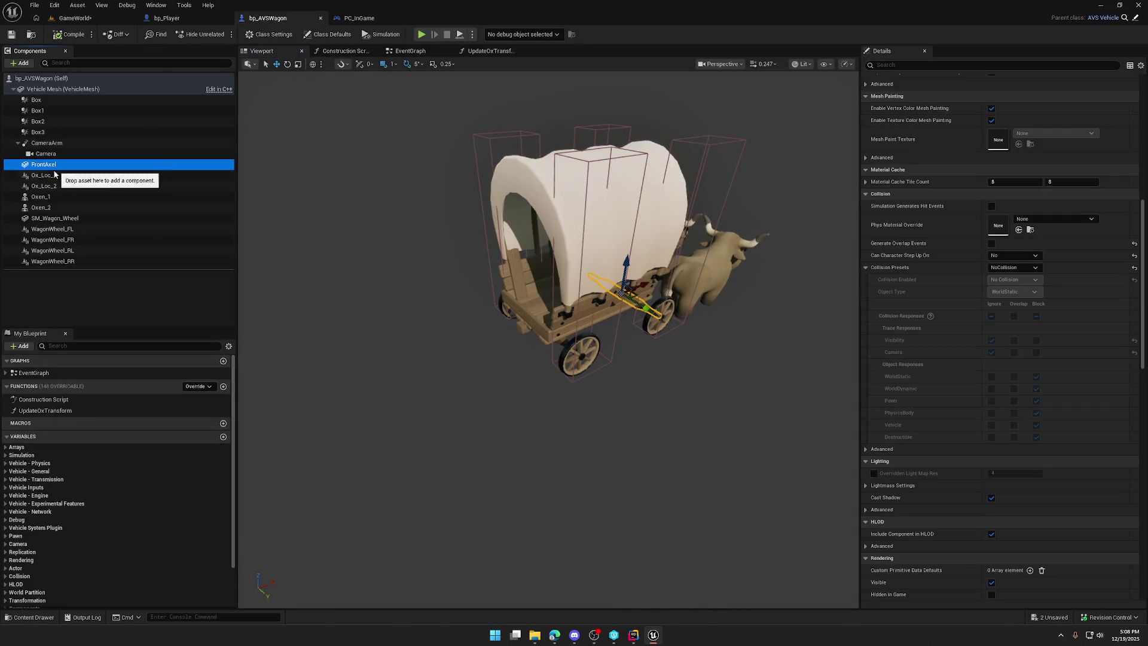
{"action": "left_click", "coordinate": [107, 218]}
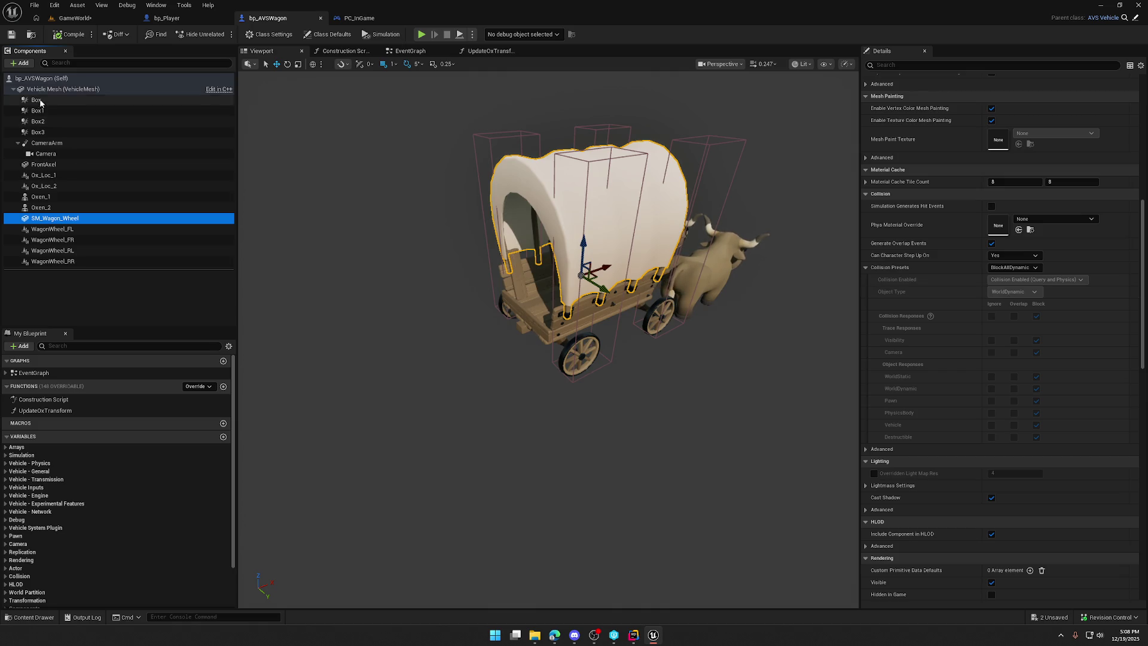
{"action": "left_click", "coordinate": [221, 89]}
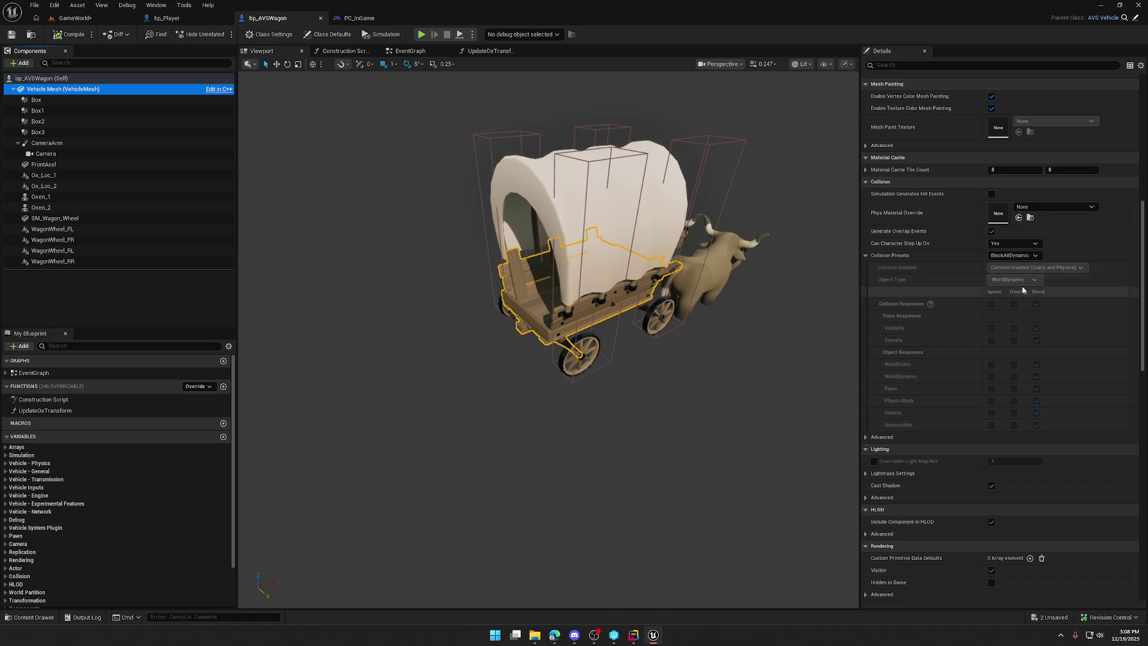
{"action": "key", "text": "ctrl+space"}
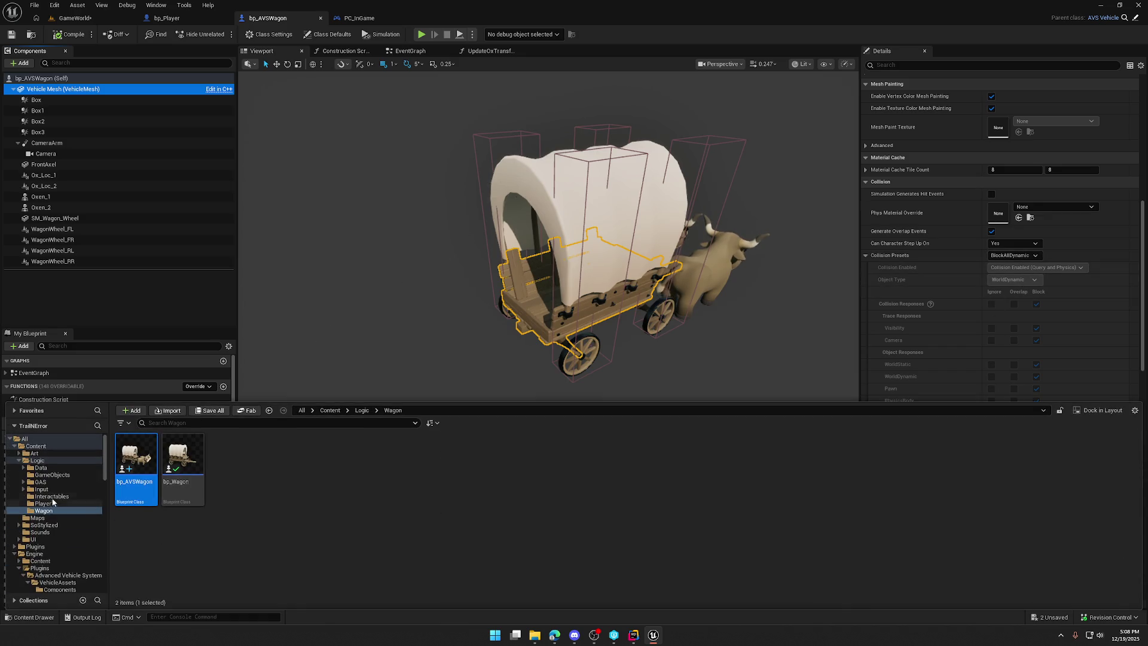
Step: In bp_DeadPlayer, set the Capsule Component's WorldDynamic collision response to Ignore
{"action": "left_click", "coordinate": [44, 504]}
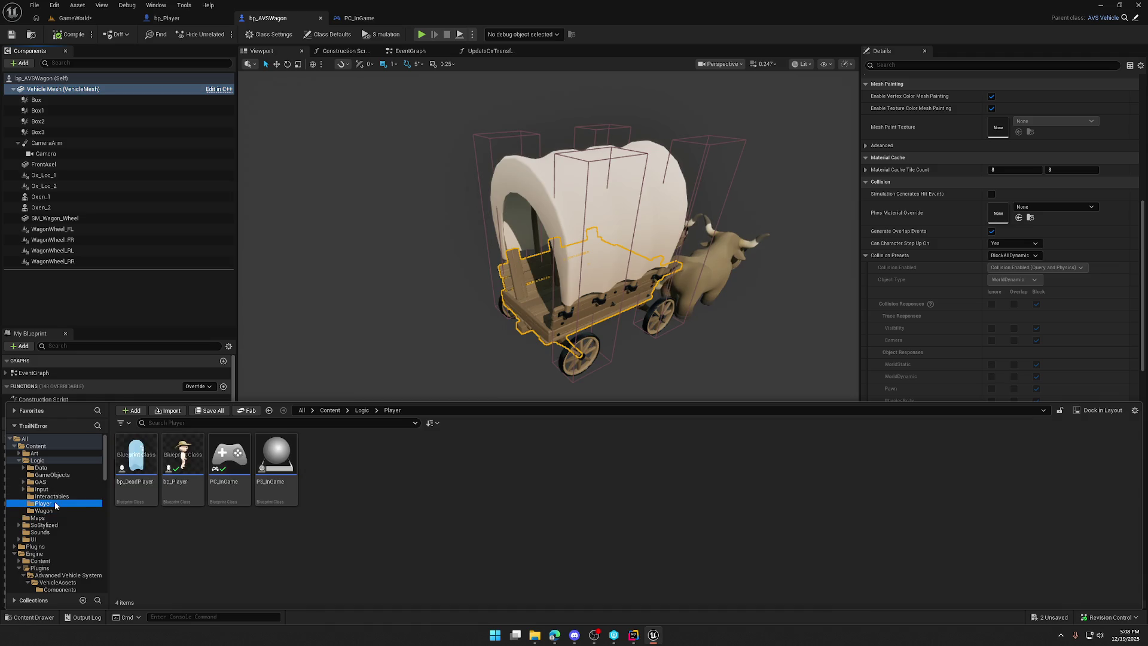
{"action": "double_click", "coordinate": [132, 452]}
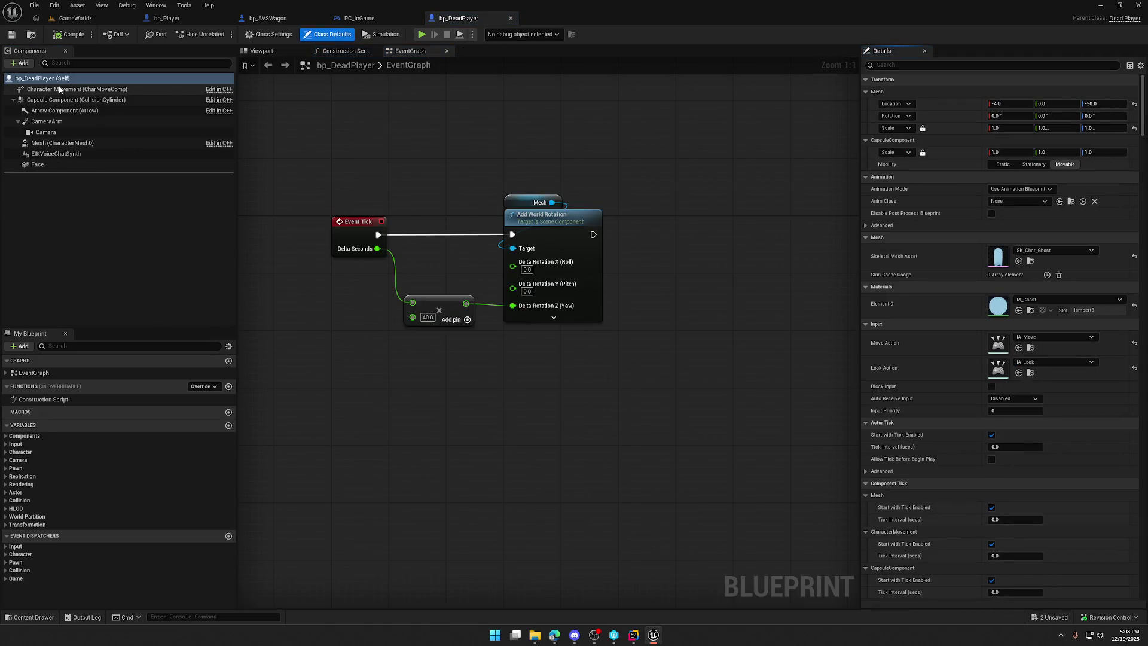
{"action": "left_click", "coordinate": [53, 102]}
{"action": "scroll", "coordinate": [933, 447], "scroll_direction": "down", "scroll_amount": 10}
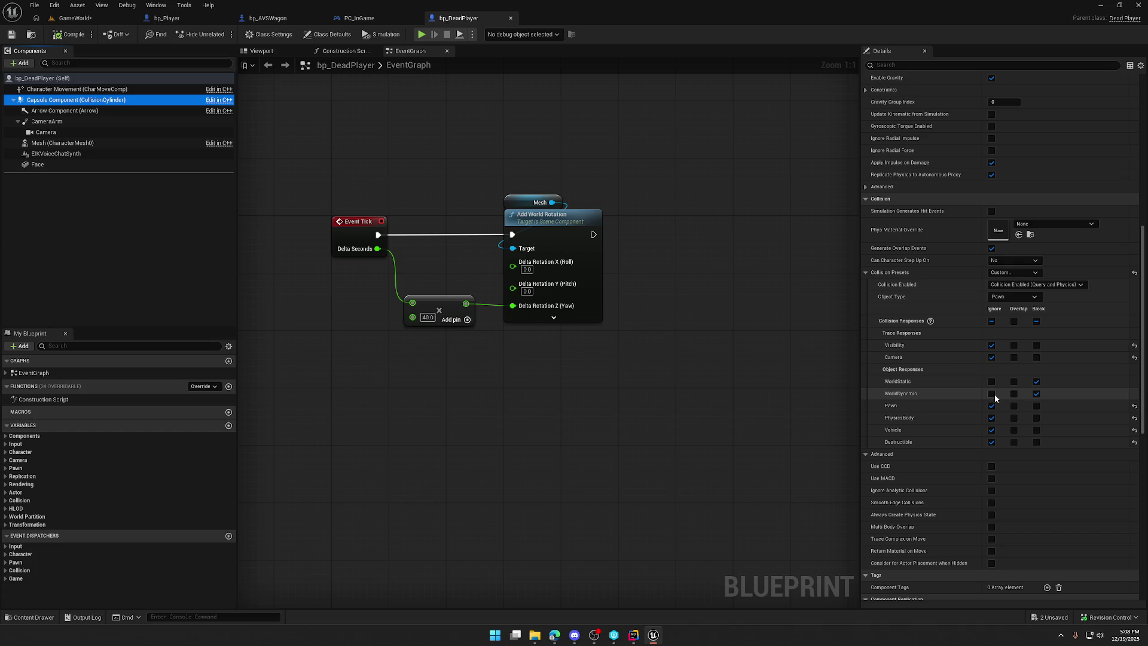
{"action": "left_click", "coordinate": [991, 394]}
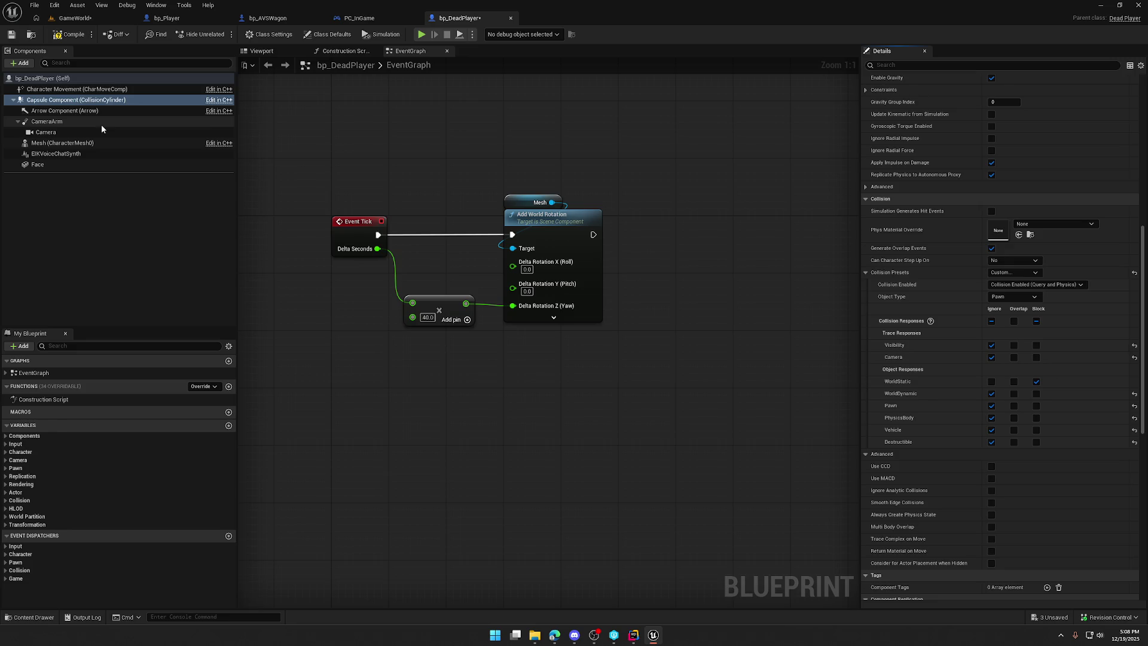
Step: Compile and check out bp_DeadPlayer, then start a play test in GameWorld
{"action": "left_click", "coordinate": [60, 143]}
{"action": "scroll", "coordinate": [809, 364], "scroll_direction": "down", "scroll_amount": 5}
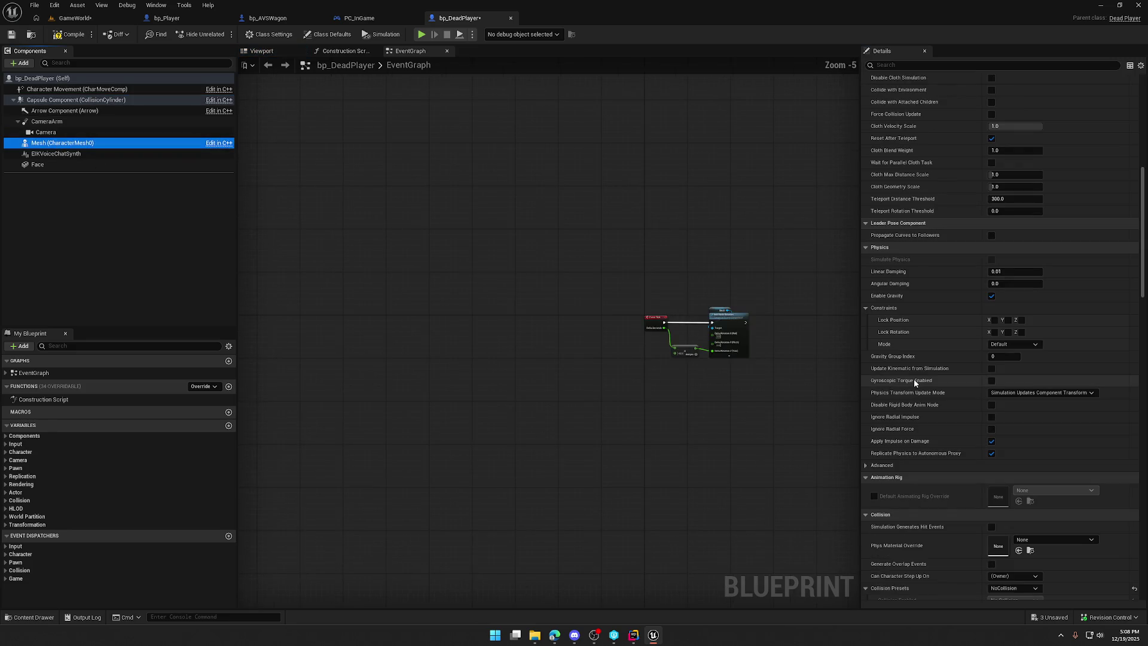
{"action": "key", "text": "ctrl+s"}
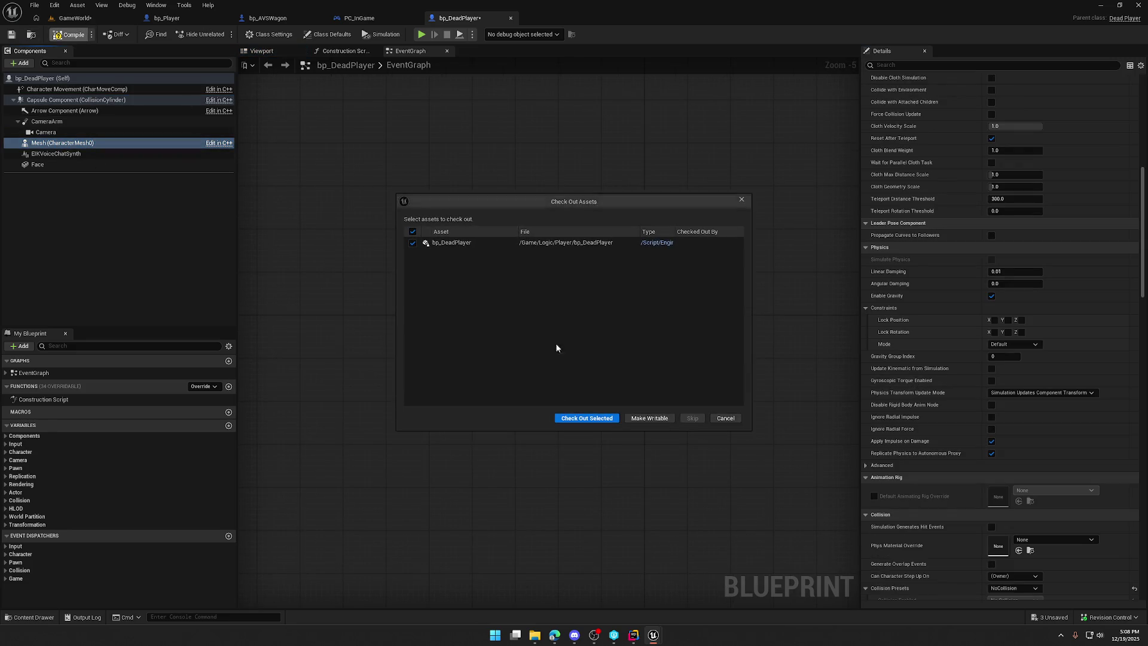
{"action": "left_click", "coordinate": [596, 419]}
{"action": "left_click", "coordinate": [75, 17]}
{"action": "left_click", "coordinate": [221, 34]}
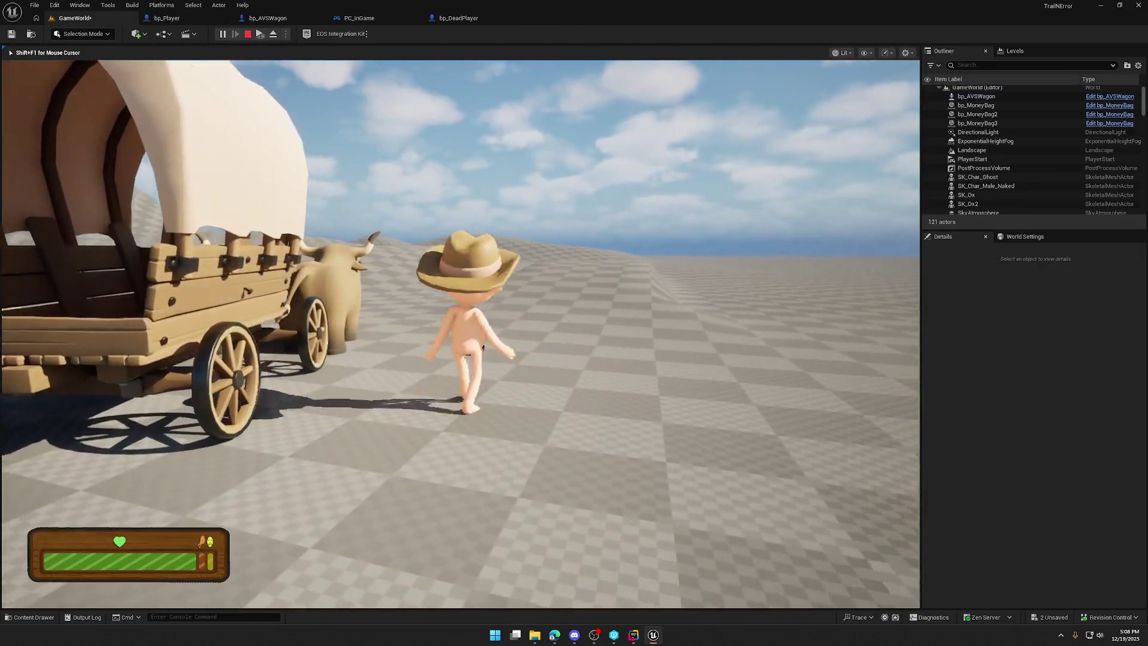
Step: Walk the ghost back and forth through the wagon and against its wheels
{"action": "key", "text": "shift"}
{"action": "key", "text": "s"}
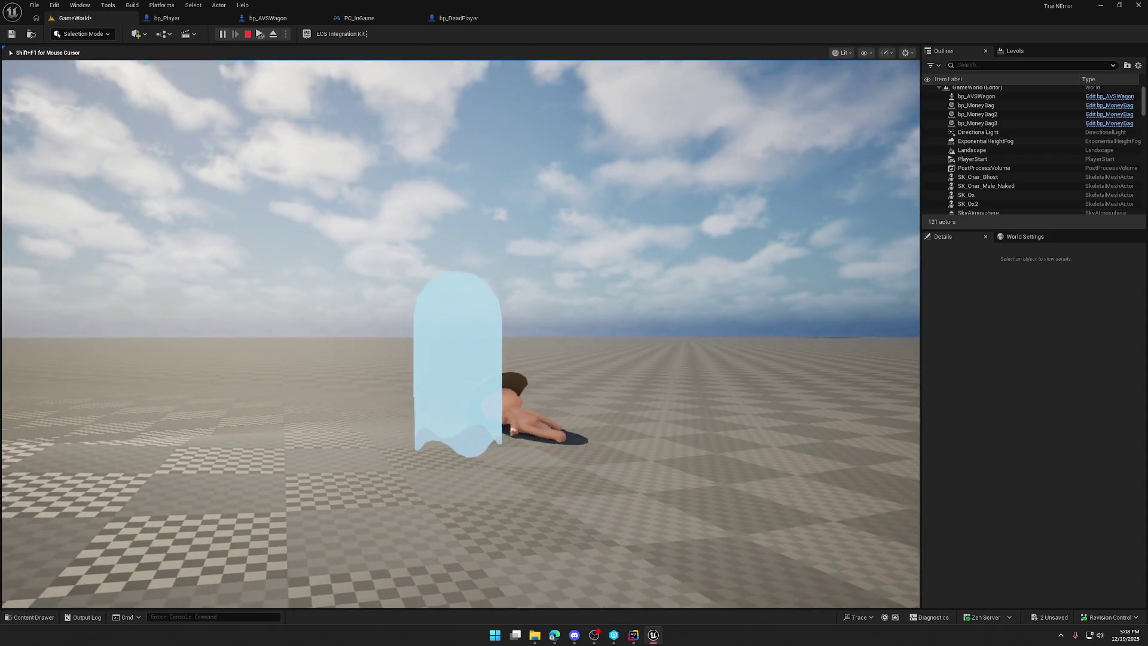
{"action": "key", "text": "w"}
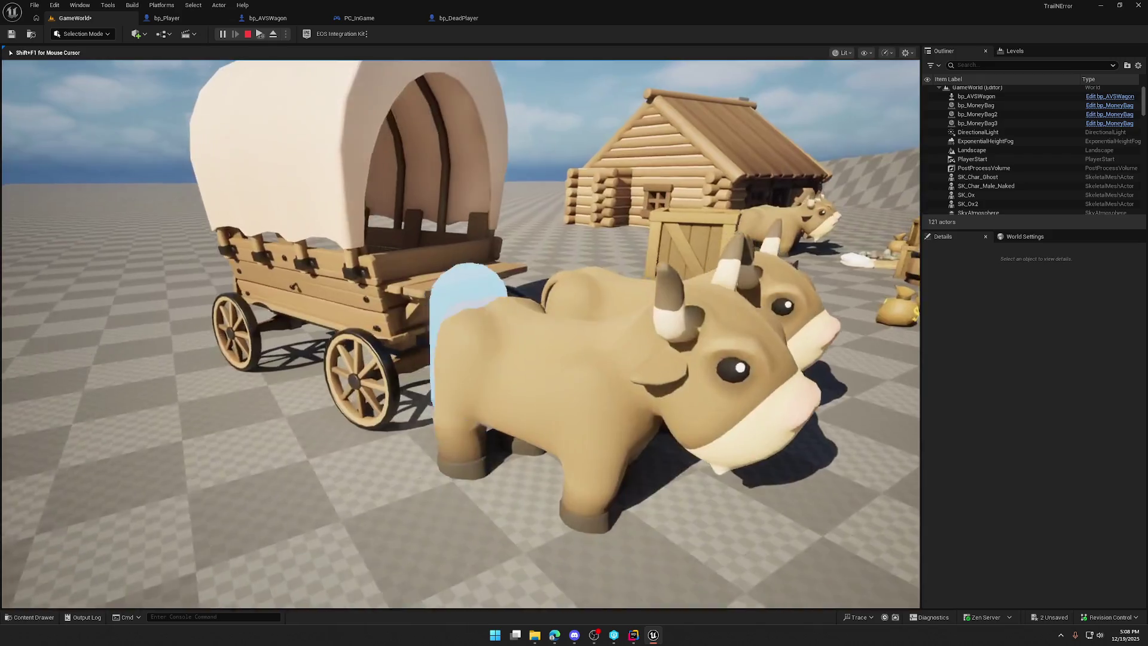
{"action": "key", "text": "w"}
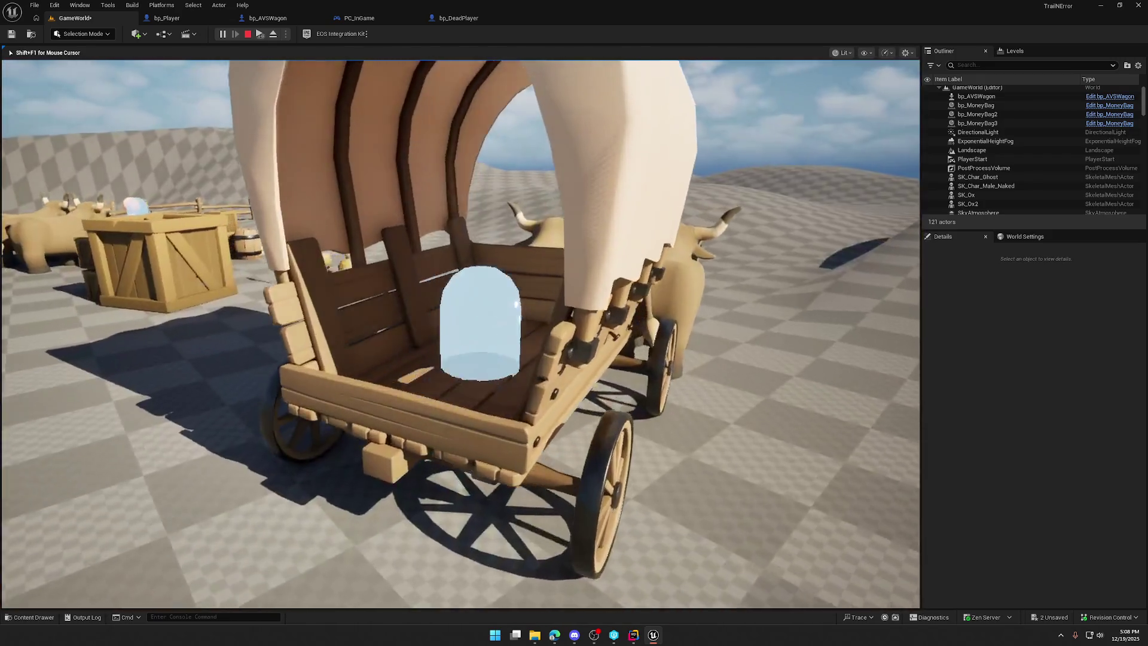
{"action": "key", "text": "s"}
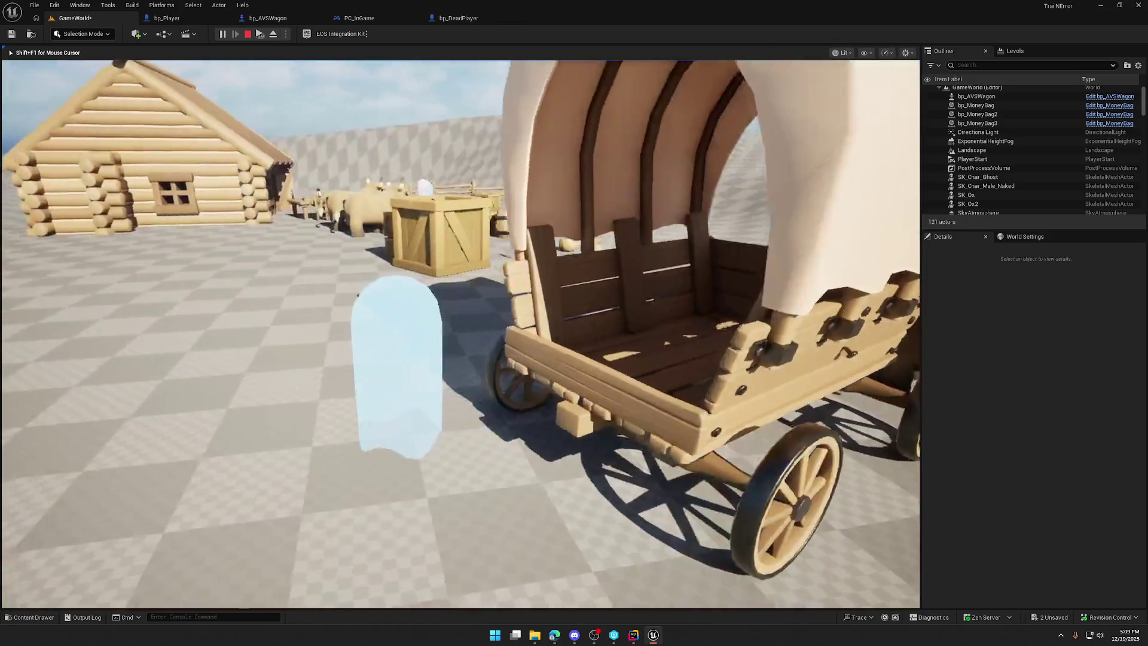
{"action": "key", "text": "w"}
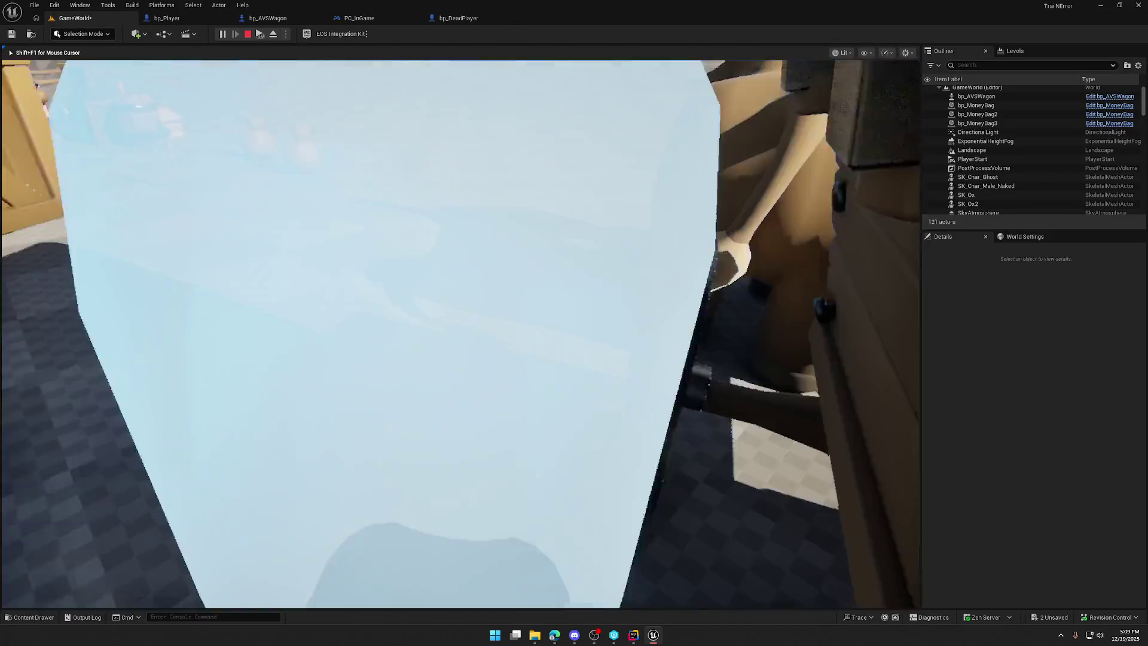
{"action": "key", "text": "w"}
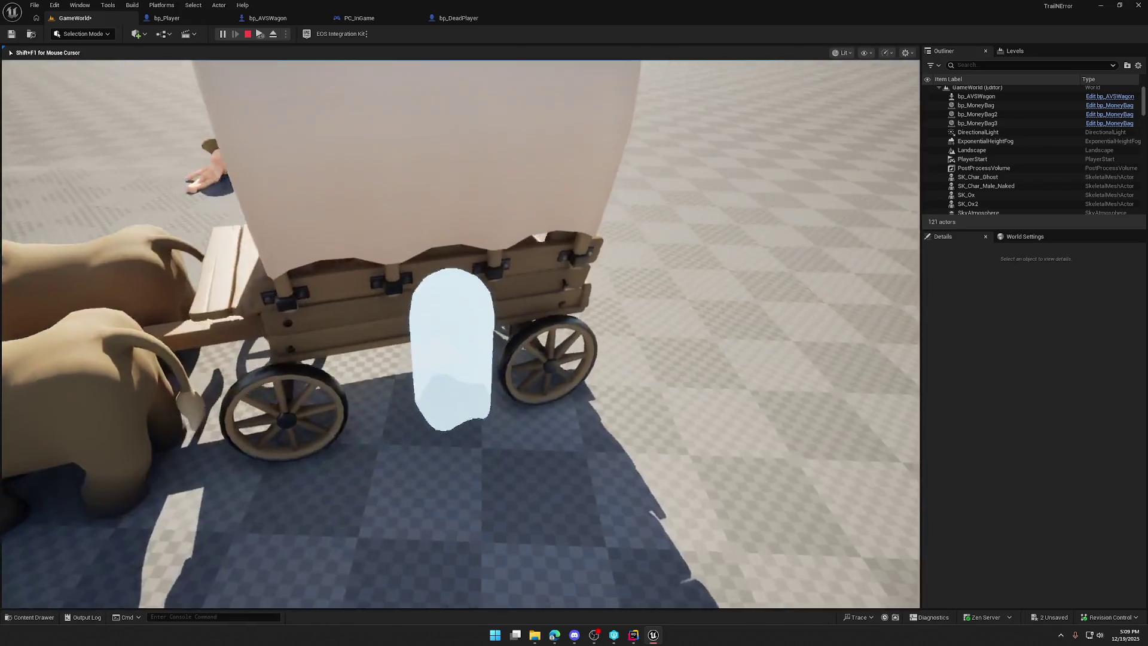
{"action": "key", "text": "w"}
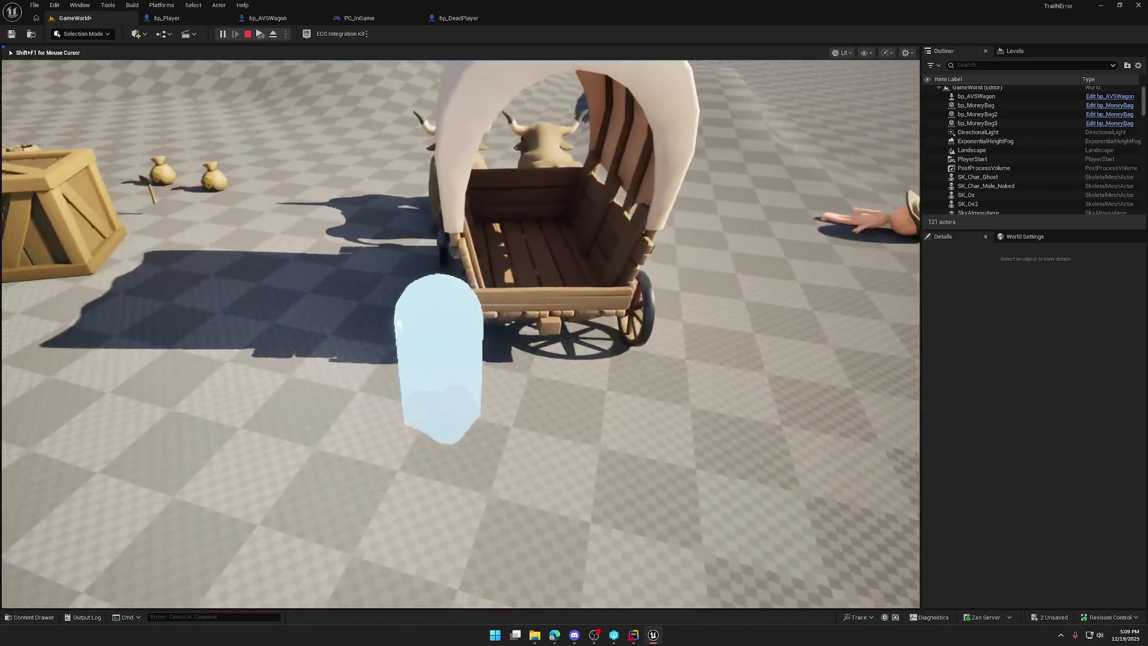
{"action": "key", "text": "w"}
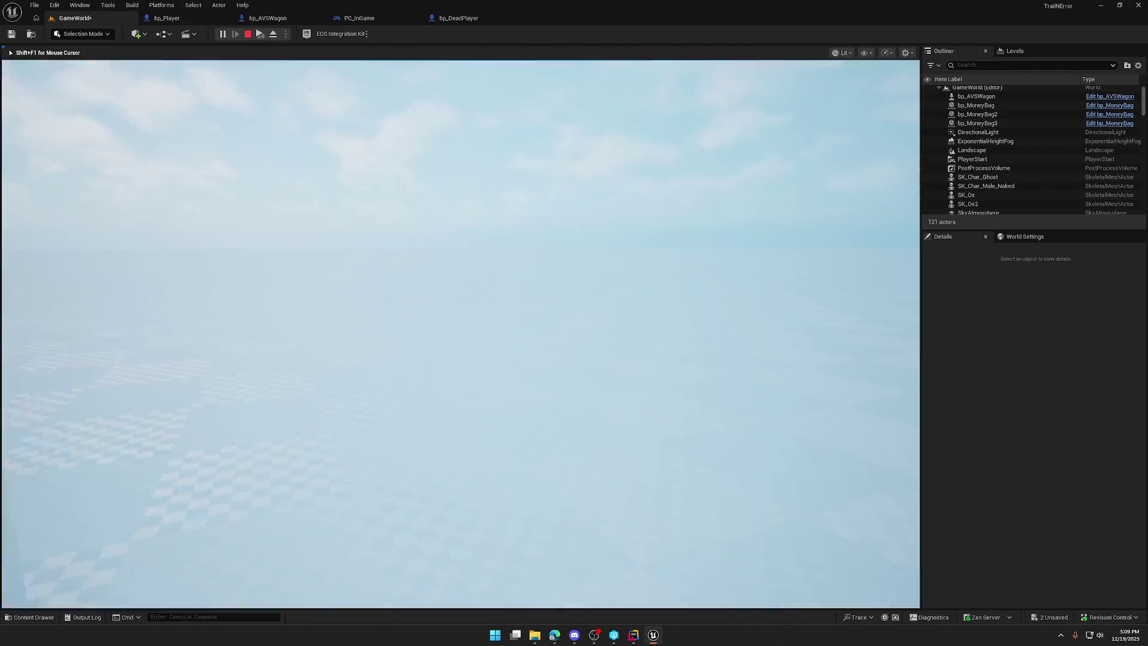
{"action": "key", "text": "w"}
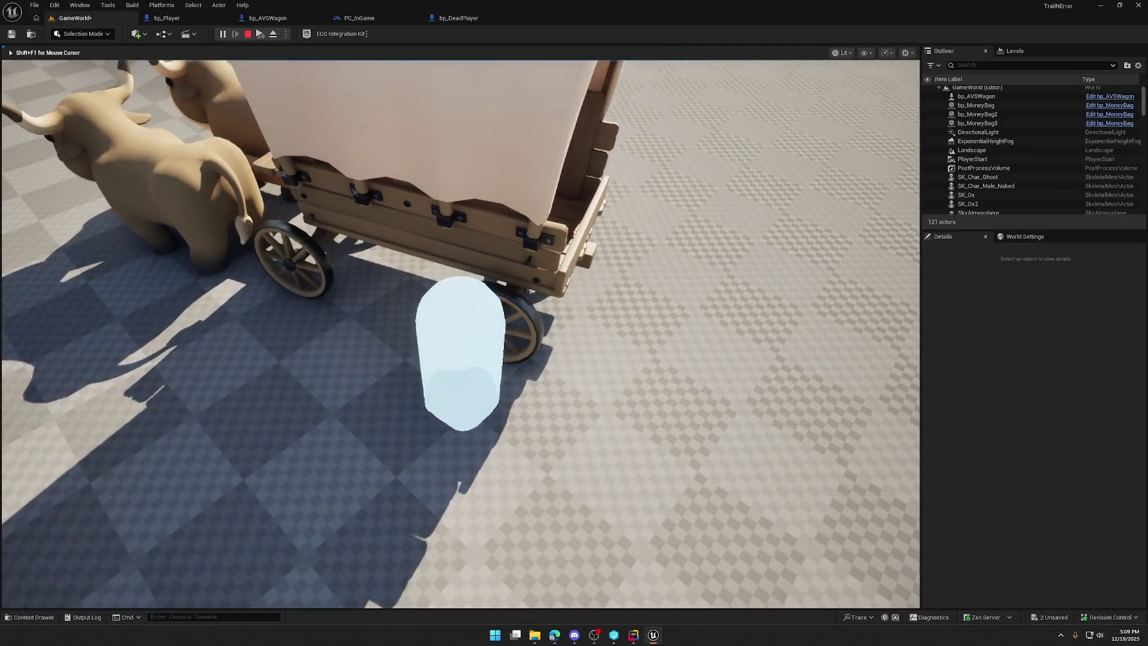
{"action": "key", "text": "w"}
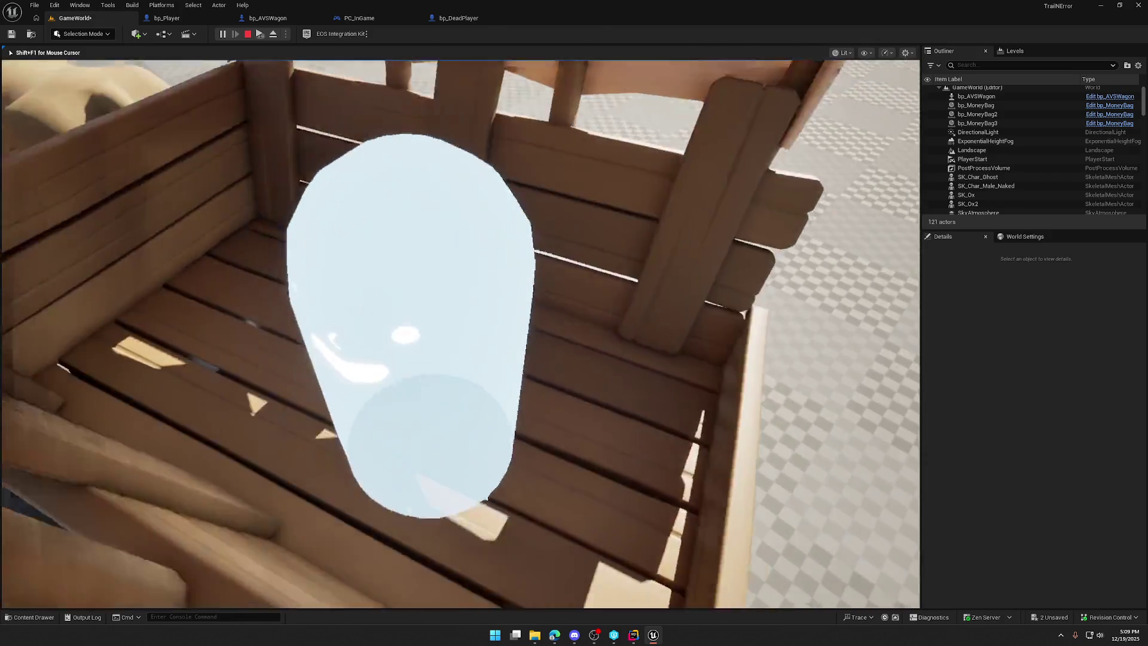
Step: Walk the ghost past the ox along the house wall, then stop and reopen bp_DeadPlayer
{"action": "key", "text": "w"}
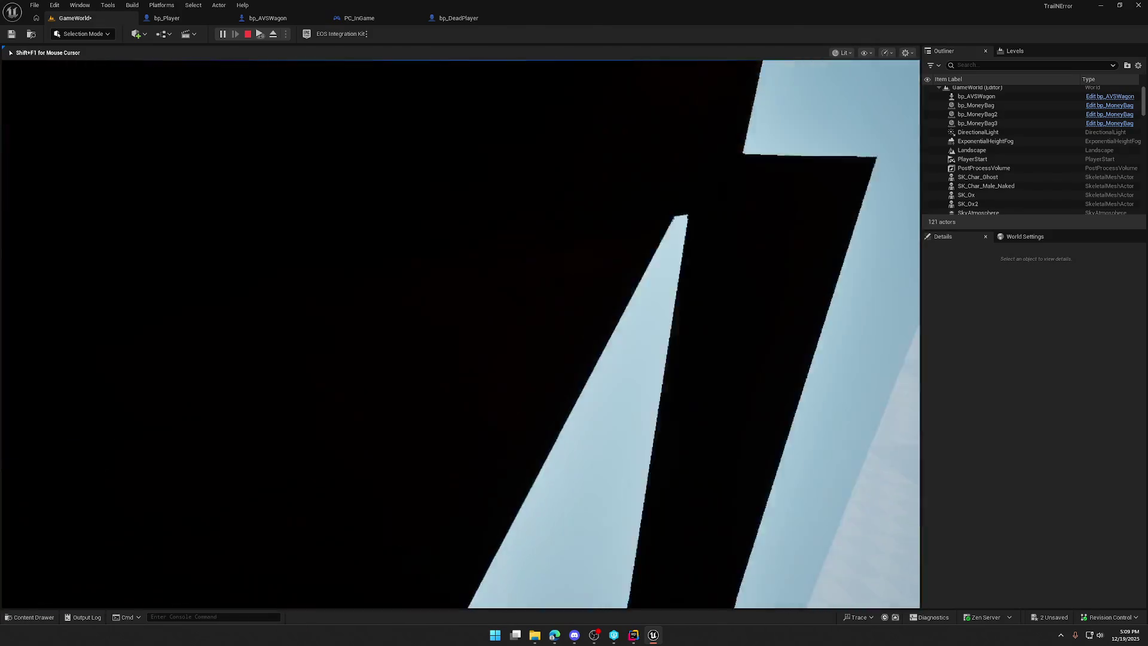
{"action": "key", "text": "w"}
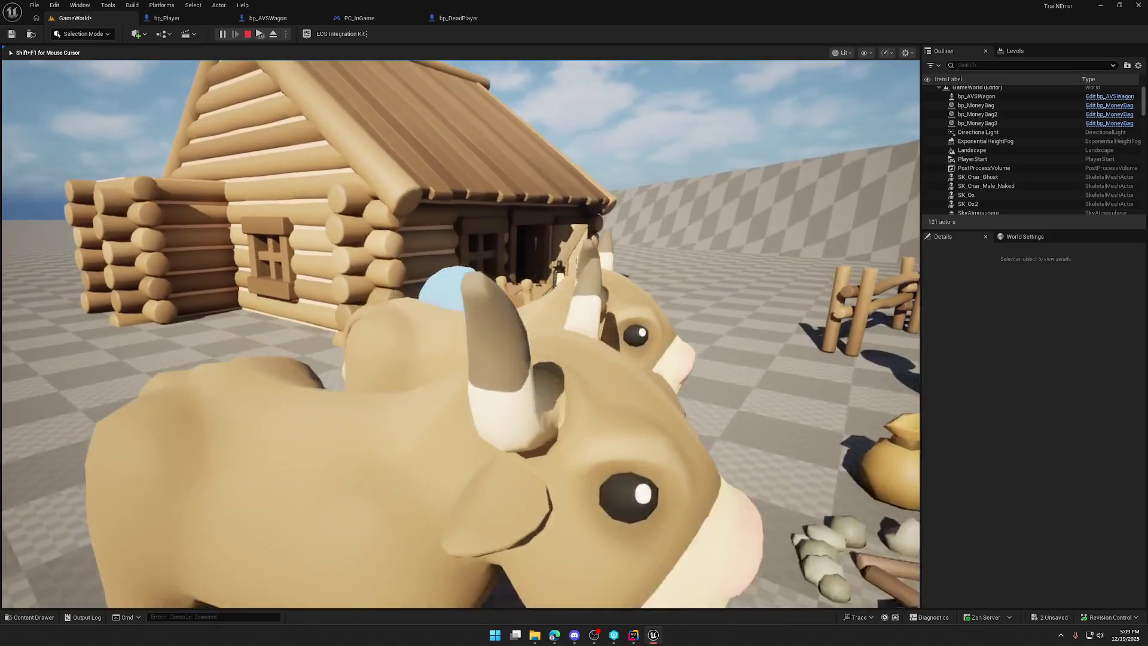
{"action": "key", "text": "w"}
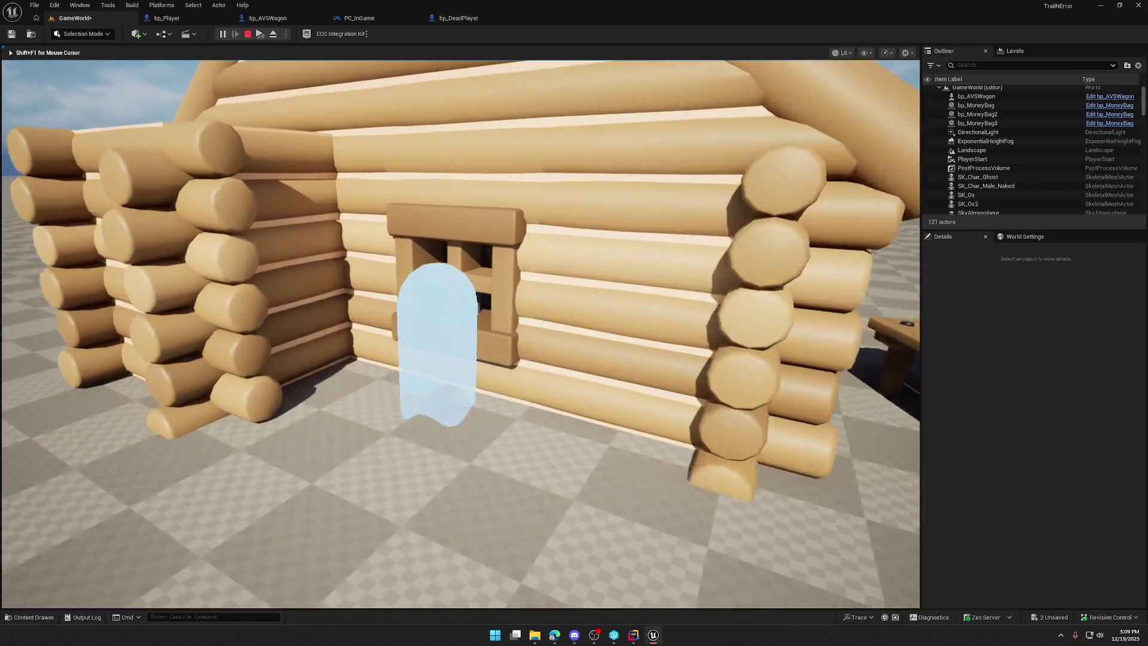
{"action": "key", "text": "w"}
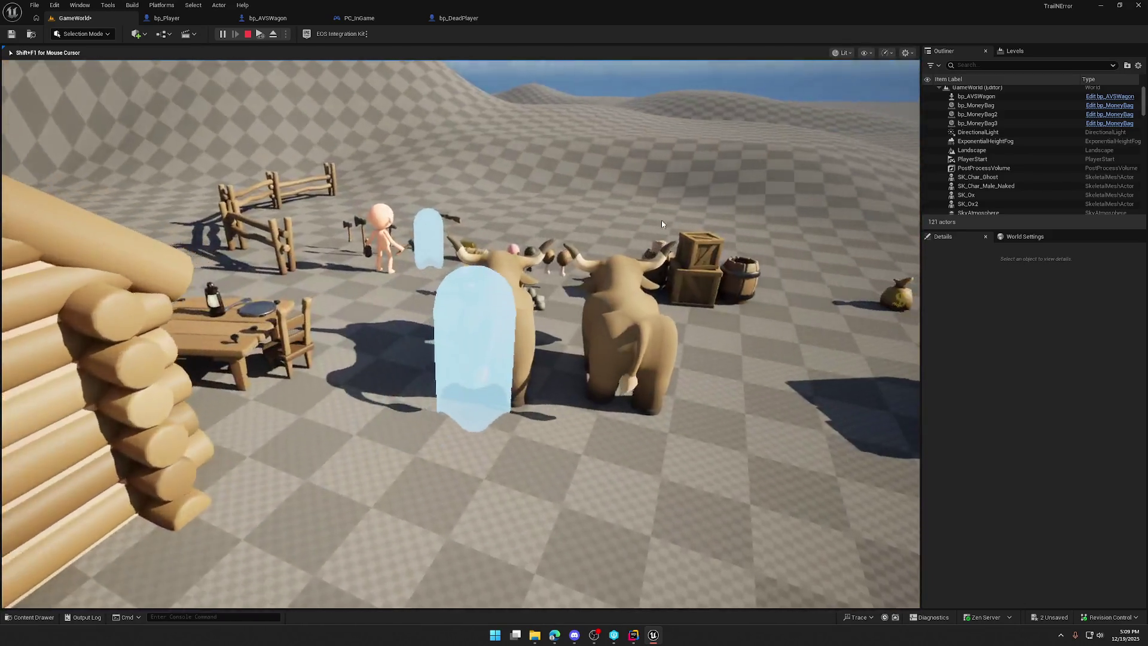
{"action": "key", "text": "Escape"}
{"action": "left_click", "coordinate": [459, 18]}
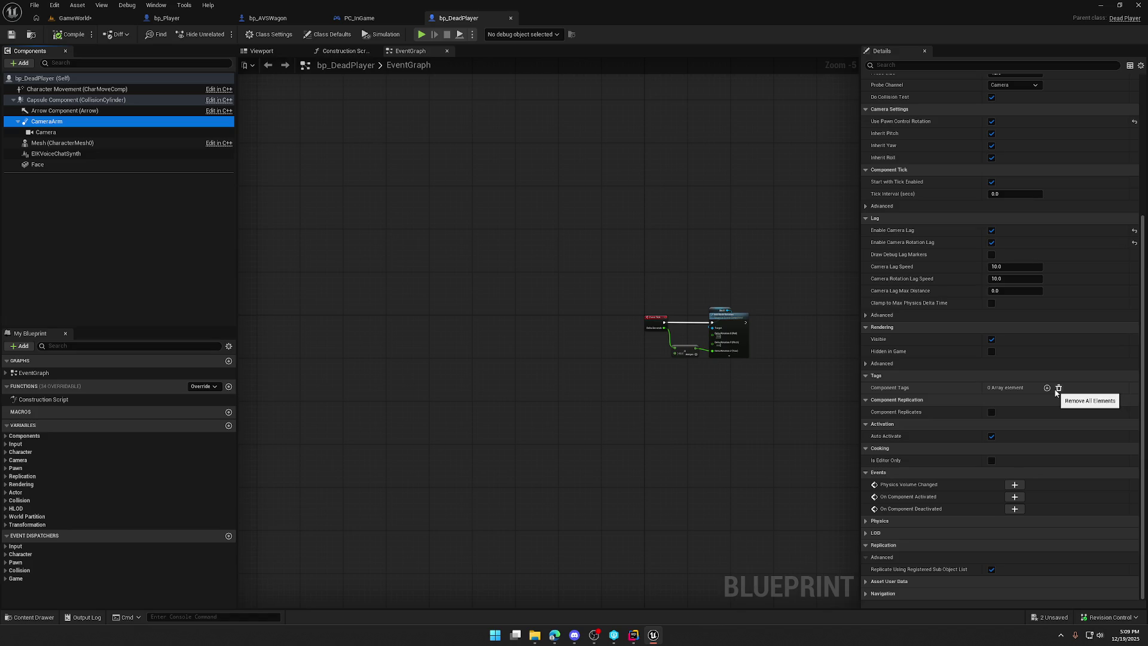
Step: Change the bp_DeadPlayer Capsule Component's collision Object Type from Pawn to PhysicsBody
{"action": "scroll", "coordinate": [1055, 393], "scroll_direction": "up", "scroll_amount": 3}
{"action": "scroll", "coordinate": [1055, 388], "scroll_direction": "up", "scroll_amount": 4}
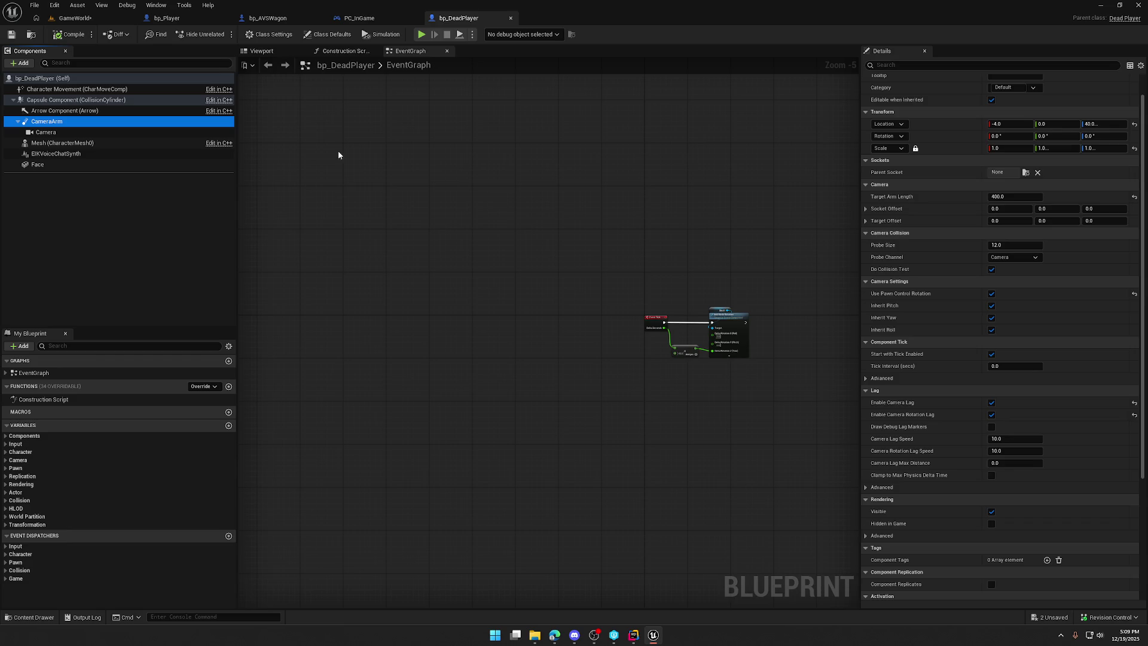
{"action": "left_click", "coordinate": [277, 24]}
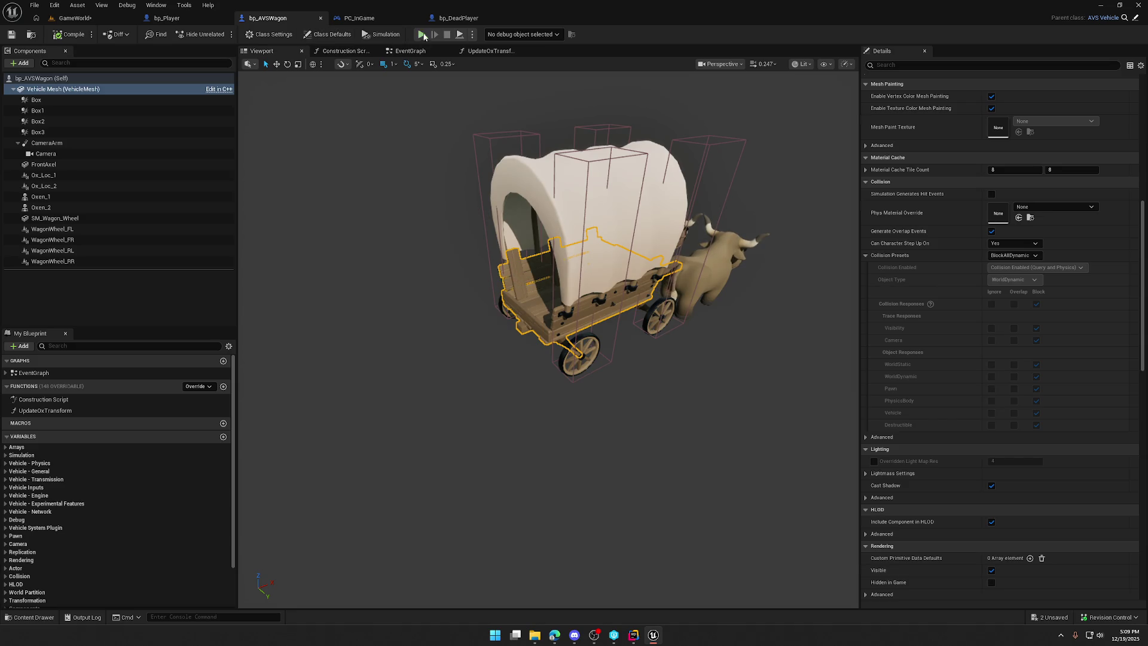
{"action": "left_click", "coordinate": [459, 18]}
{"action": "left_click", "coordinate": [44, 100]}
{"action": "scroll", "coordinate": [1049, 331], "scroll_direction": "down", "scroll_amount": 15}
{"action": "left_click", "coordinate": [1022, 295]}
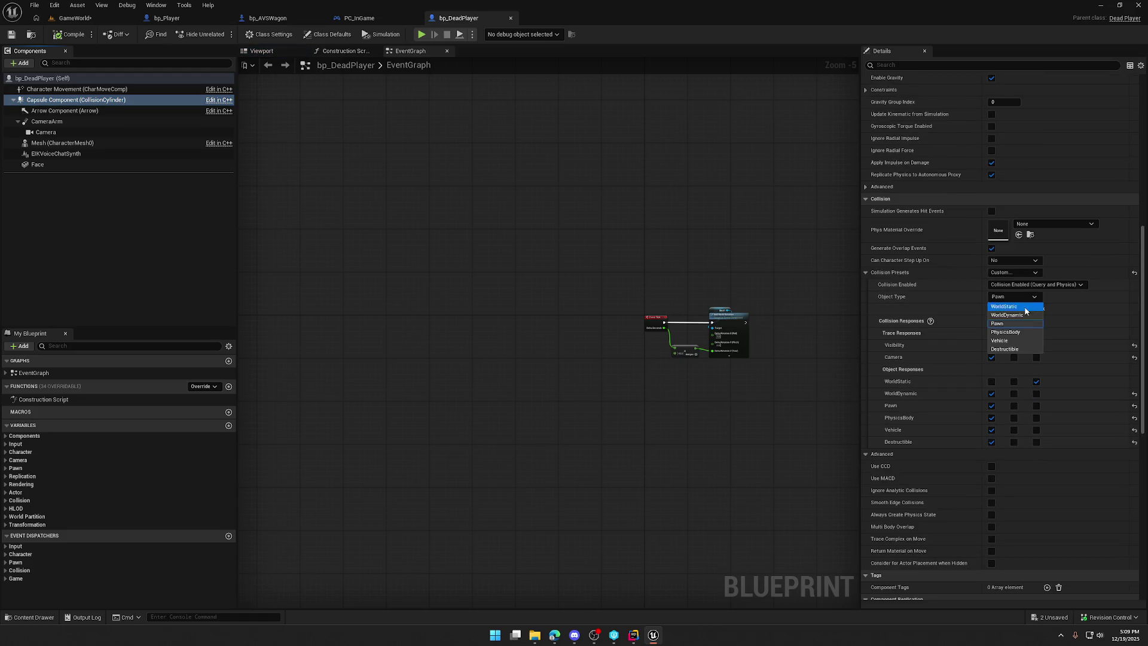
{"action": "left_click", "coordinate": [1022, 333]}
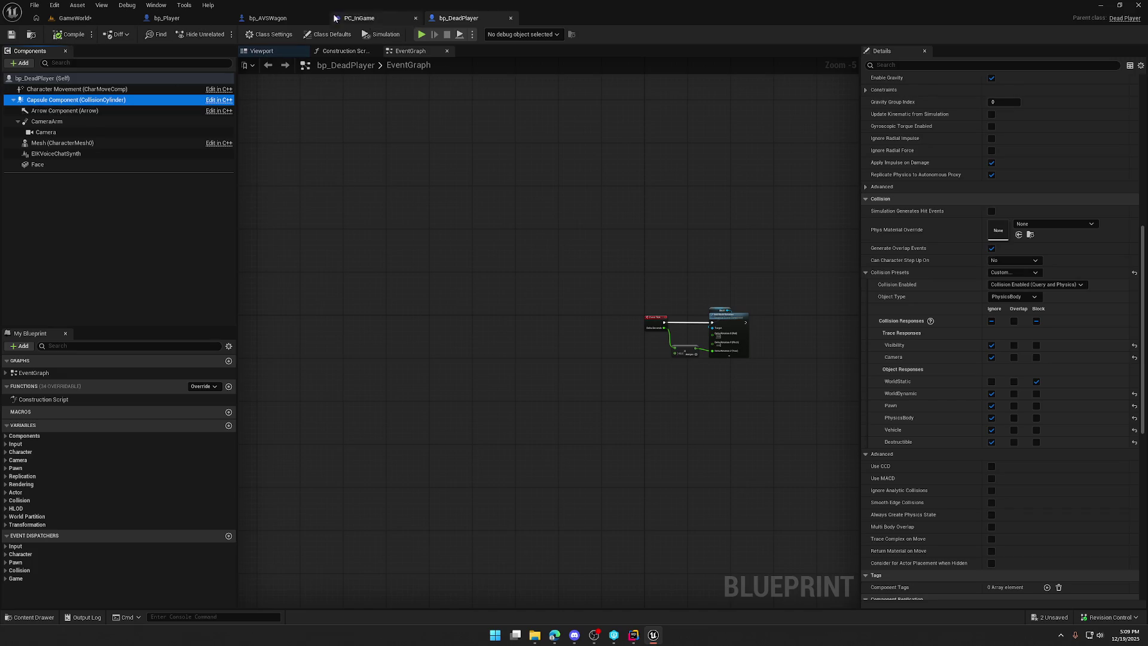
{"action": "left_click", "coordinate": [166, 18]}
{"action": "left_click", "coordinate": [281, 19]}
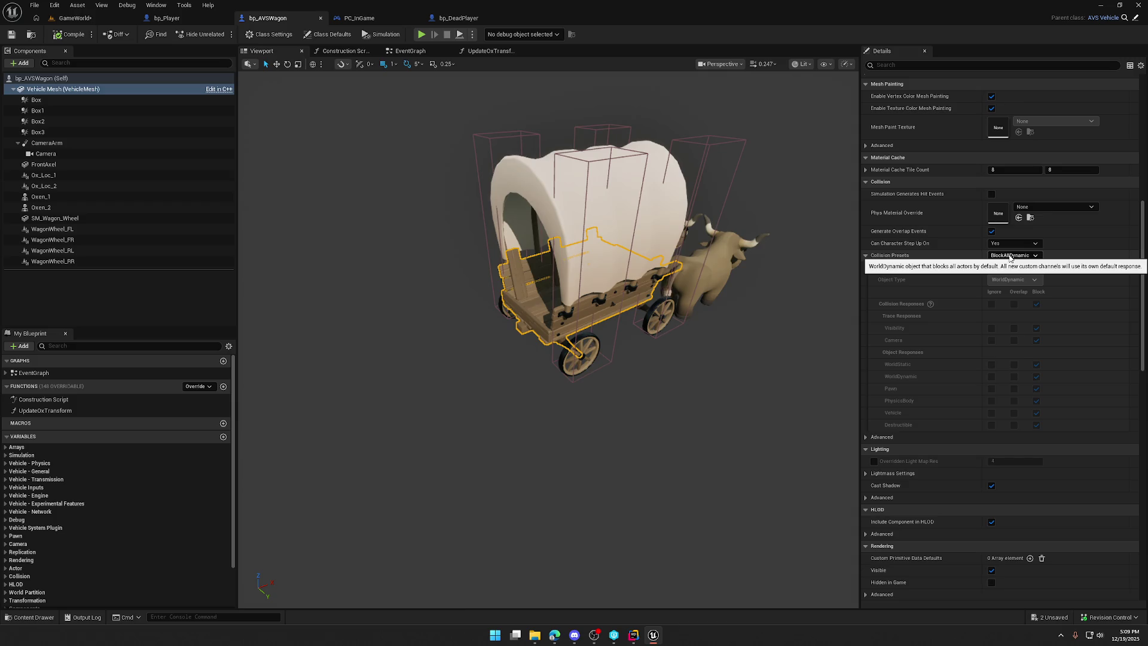
Step: Give the wagon's Vehicle Mesh a Custom collision preset that ignores Camera
{"action": "left_click", "coordinate": [1008, 256]}
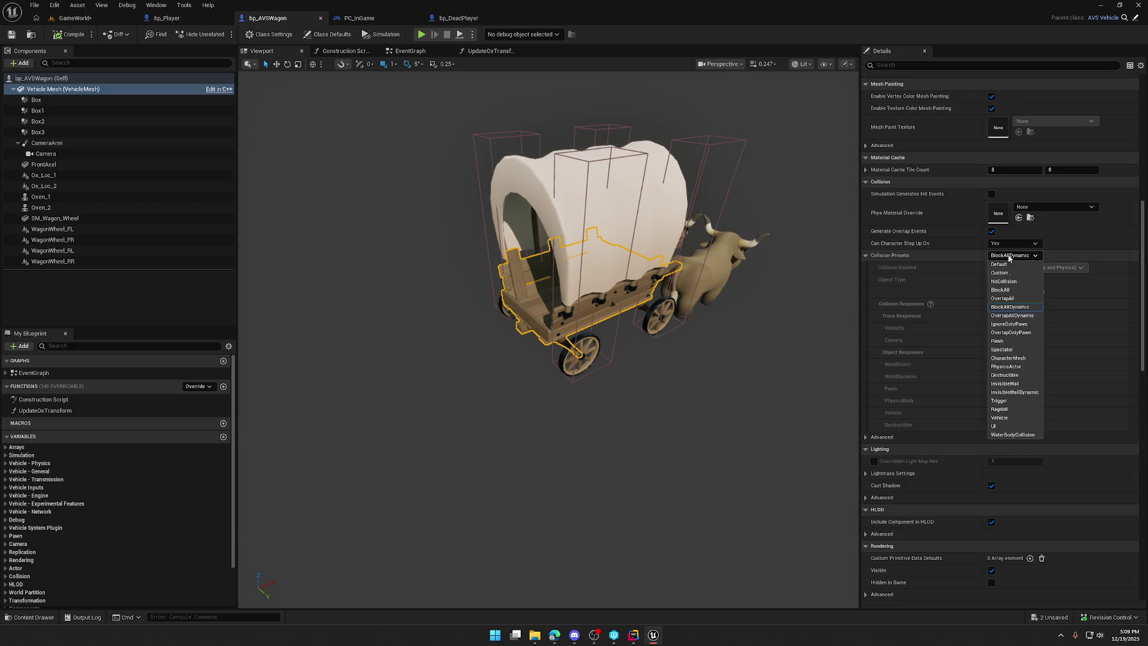
{"action": "left_click", "coordinate": [1017, 268]}
{"action": "left_click", "coordinate": [993, 341]}
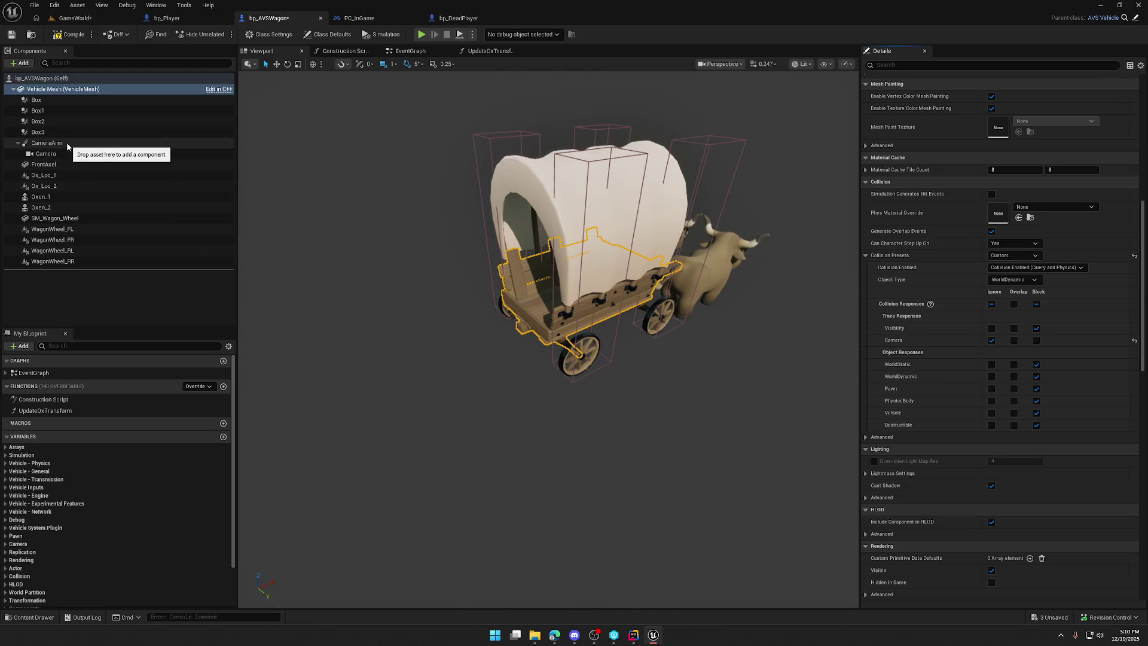
Step: Set SM_Wagon_Wheel to Custom collision, WorldDynamic, ignoring Camera, then play-test GameWorld
{"action": "left_click", "coordinate": [70, 164]}
{"action": "left_click", "coordinate": [76, 228]}
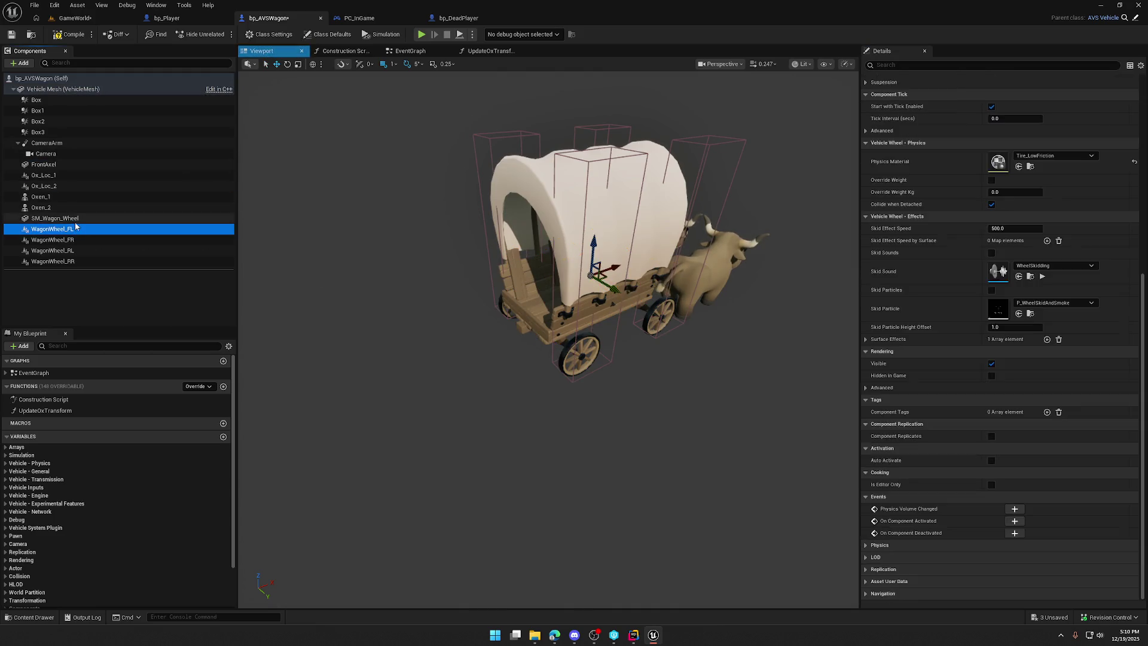
{"action": "left_click", "coordinate": [70, 218]}
{"action": "left_click", "coordinate": [1014, 363]}
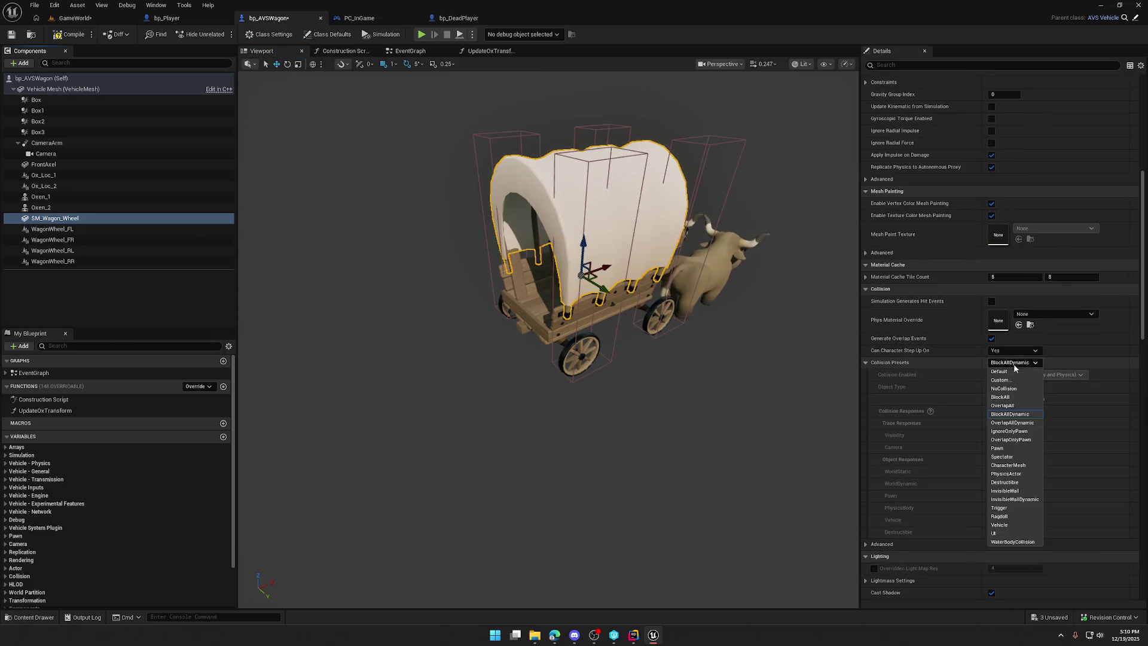
{"action": "left_click", "coordinate": [1001, 380]}
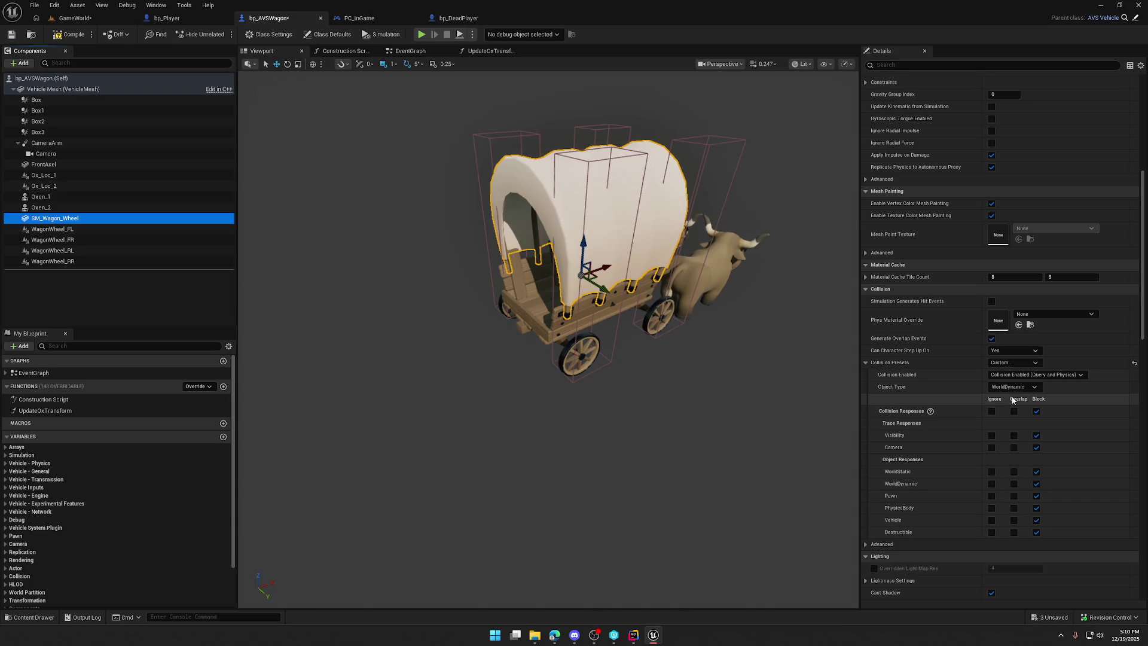
{"action": "left_click", "coordinate": [1013, 389]}
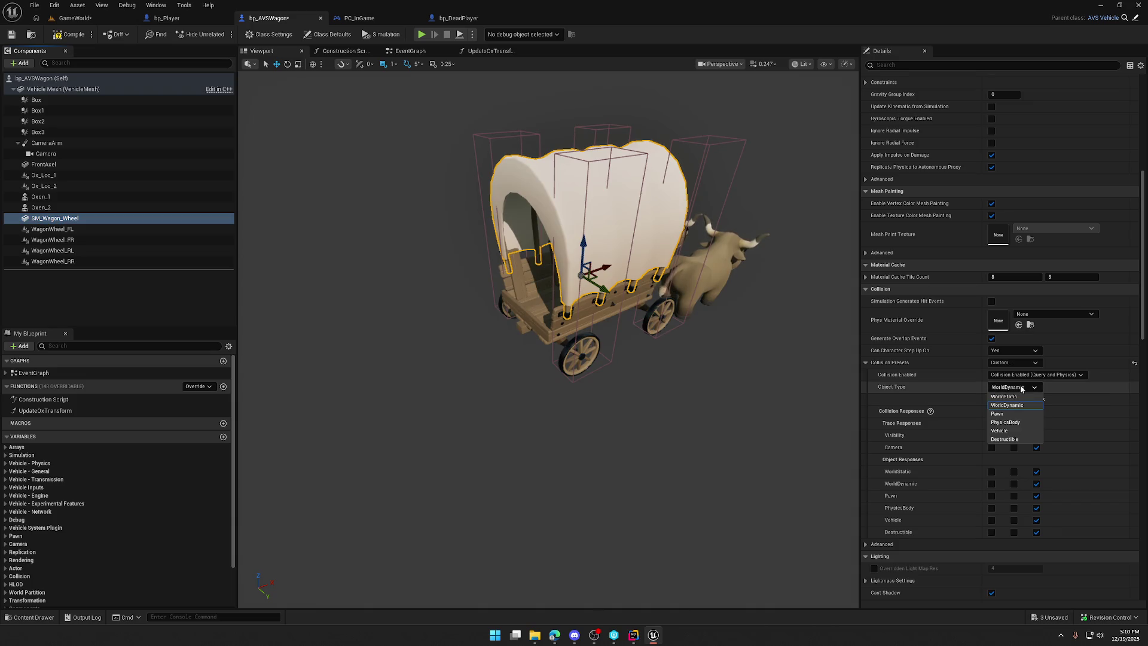
{"action": "left_click", "coordinate": [1007, 405]}
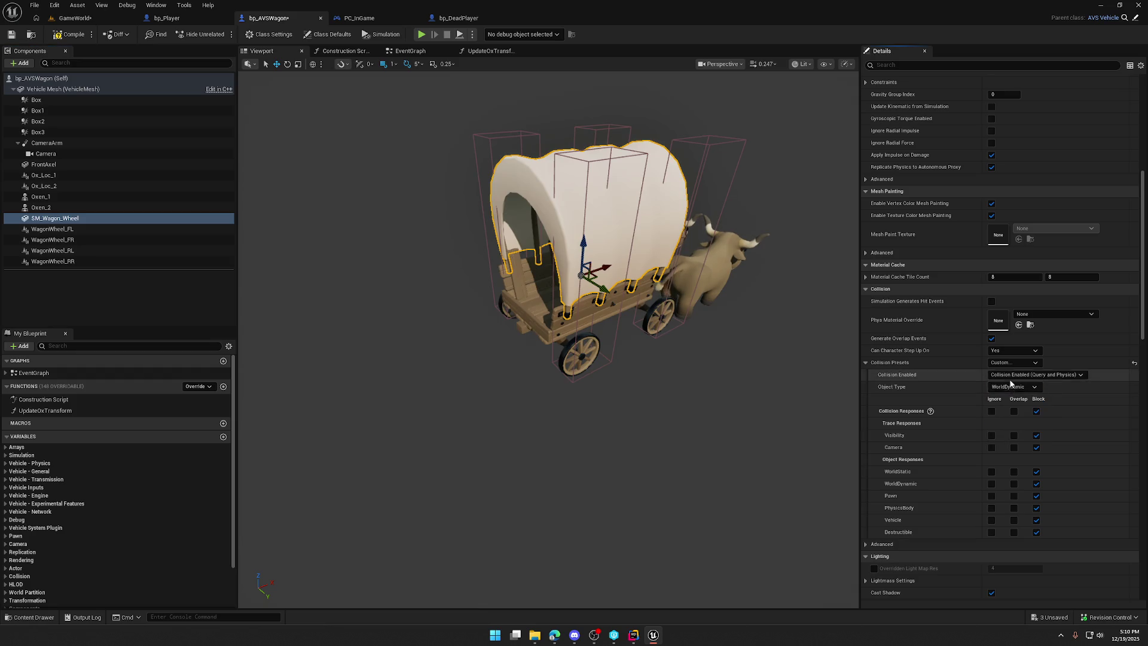
{"action": "left_click", "coordinate": [991, 448]}
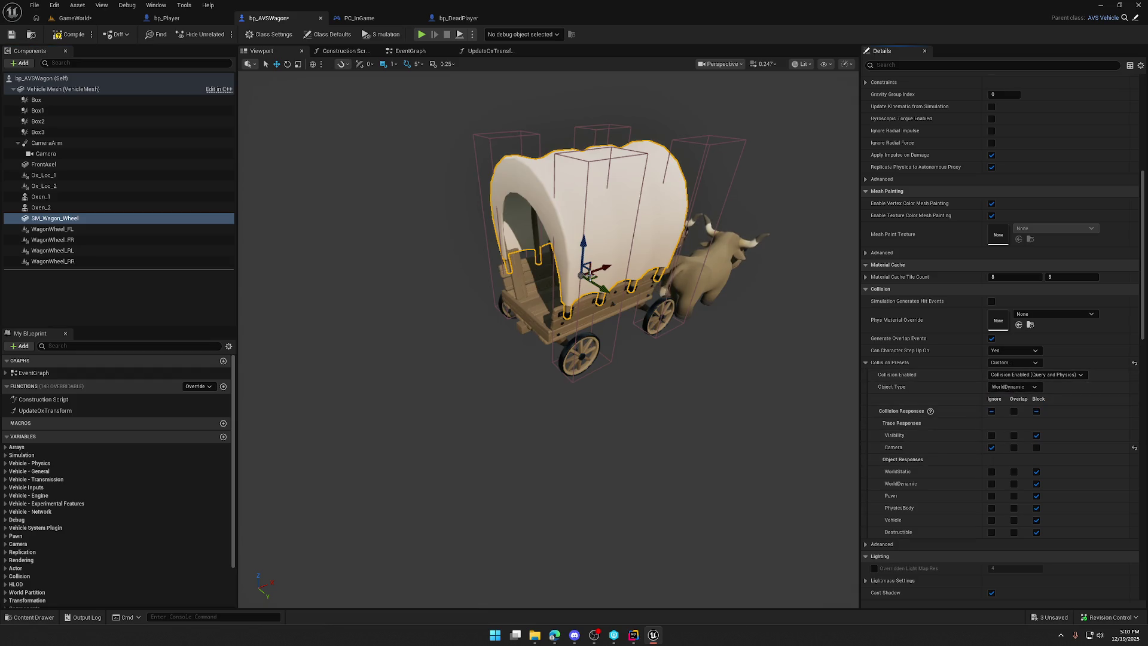
{"action": "left_click", "coordinate": [73, 19]}
{"action": "left_click", "coordinate": [222, 34]}
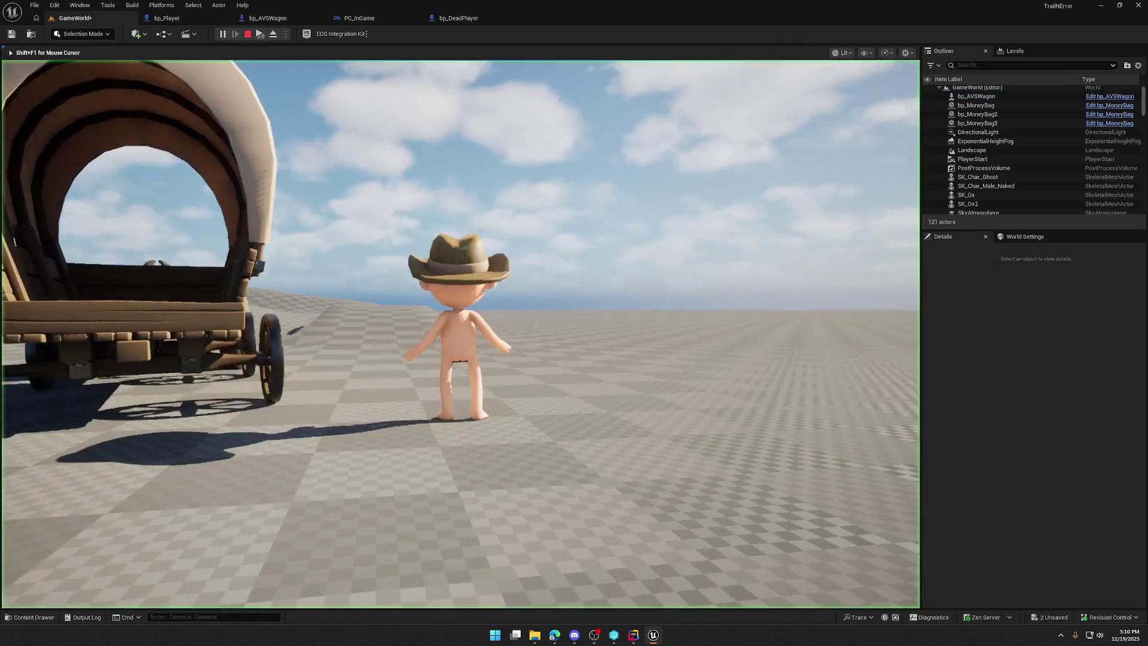
Step: Walk the character into the wagon, stop, and briefly replay the level
{"action": "key", "text": "w"}
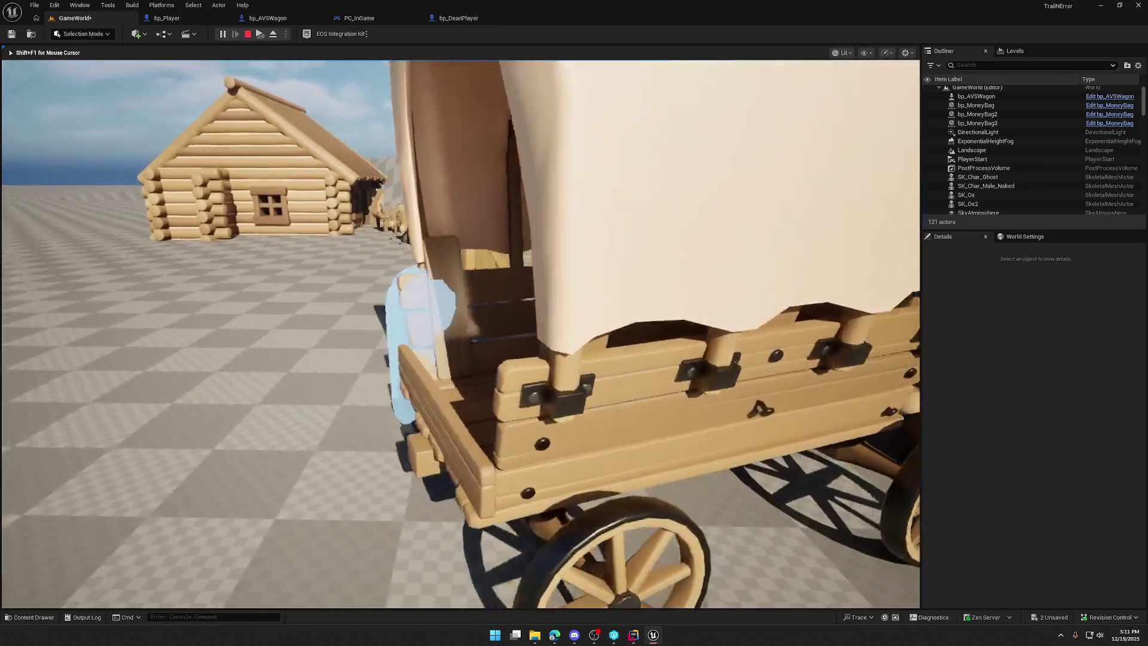
{"action": "key", "text": "Escape"}
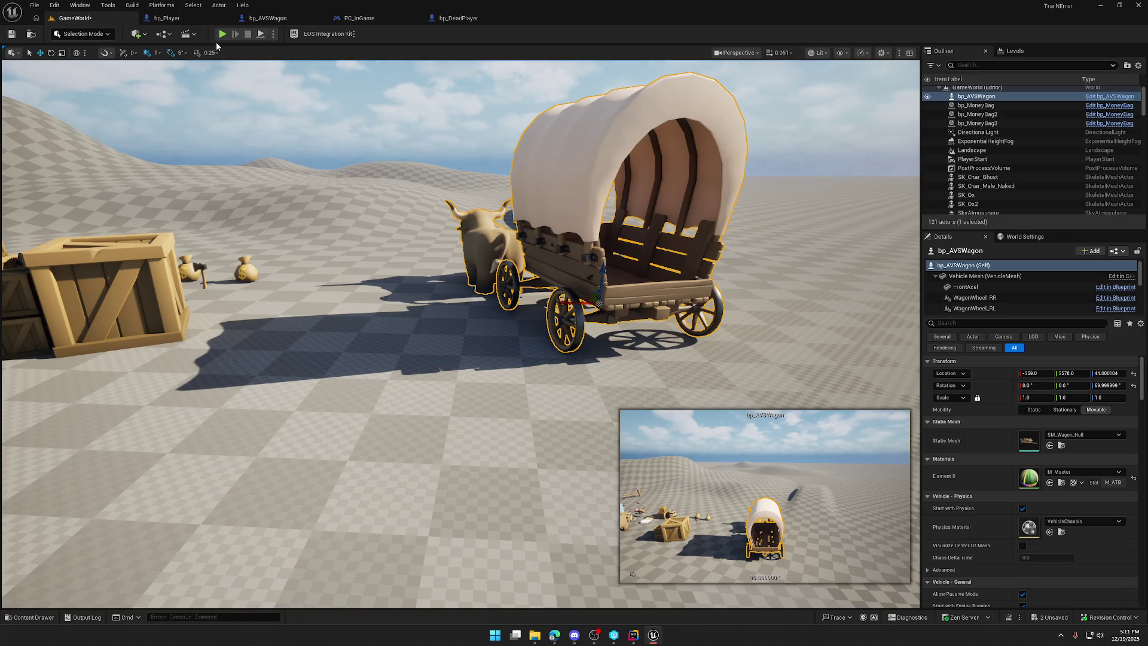
{"action": "key", "text": "alt+p"}
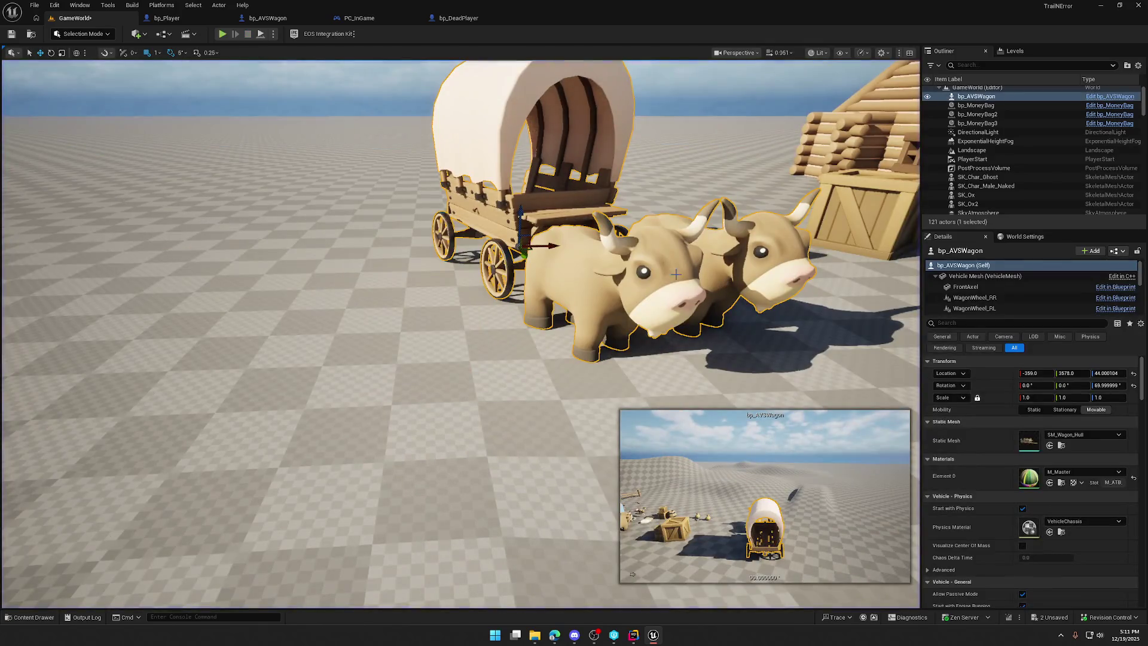
Step: Give Oxen_1 and Oxen_2 Custom collision: Query and Physics, ignore everything, block Pawn
{"action": "left_click", "coordinate": [268, 18]}
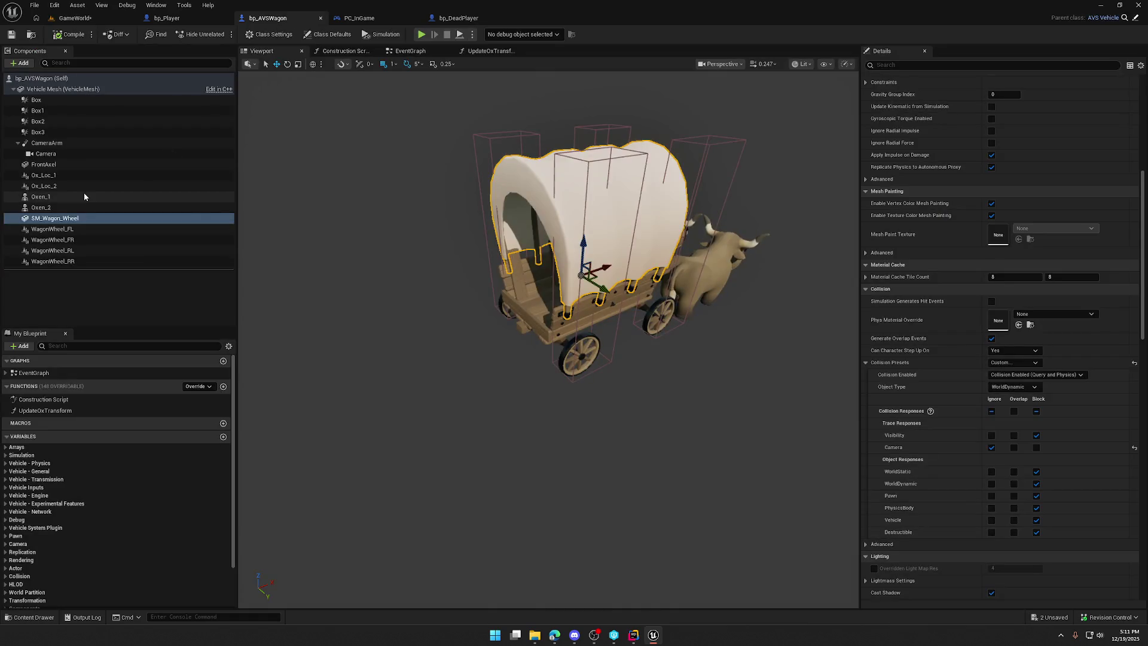
{"action": "left_click", "coordinate": [56, 208], "text": "ctrl"}
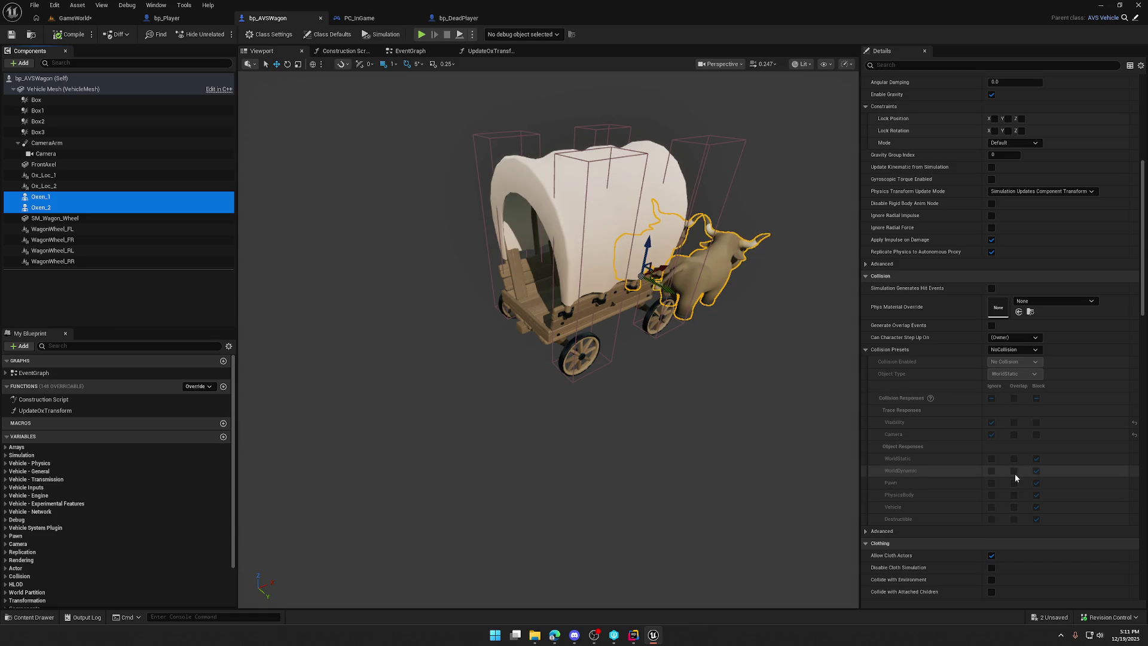
{"action": "left_click", "coordinate": [1021, 353]}
{"action": "left_click", "coordinate": [1011, 367]}
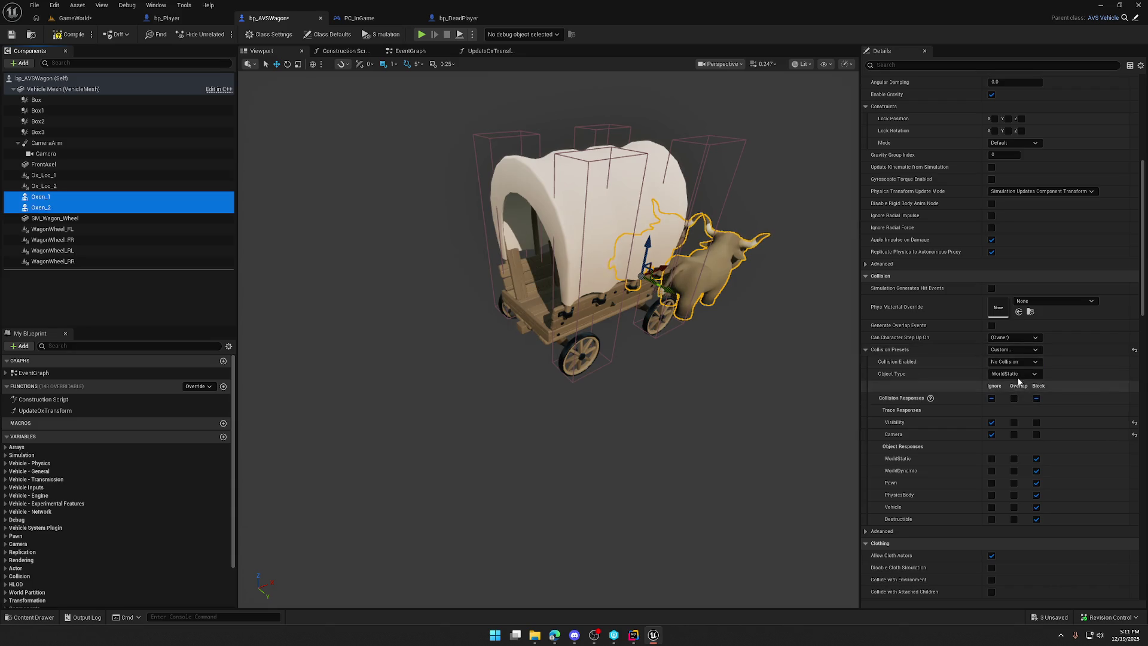
{"action": "left_click", "coordinate": [1015, 364]}
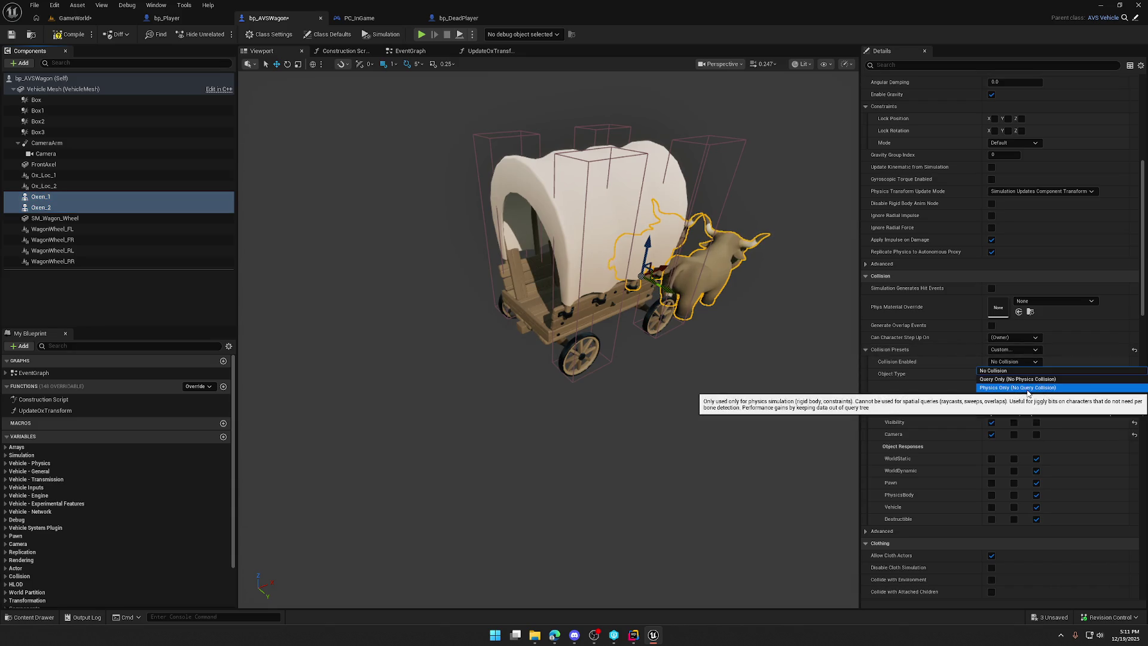
{"action": "left_click", "coordinate": [1029, 396]}
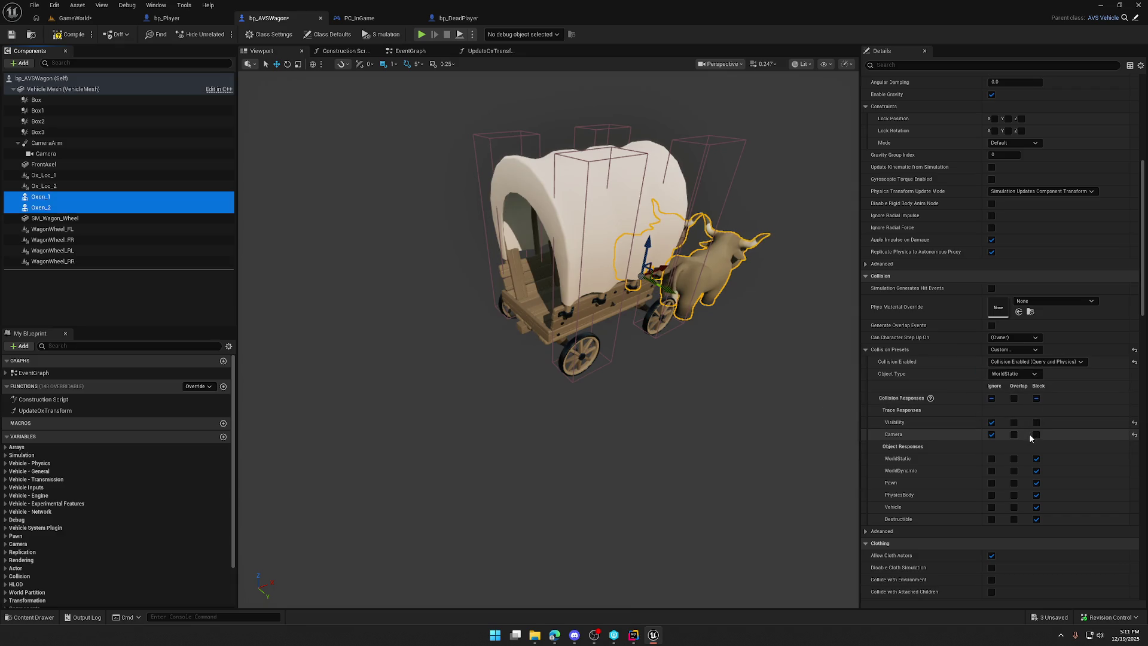
{"action": "left_click", "coordinate": [993, 398]}
{"action": "left_click", "coordinate": [1037, 483]}
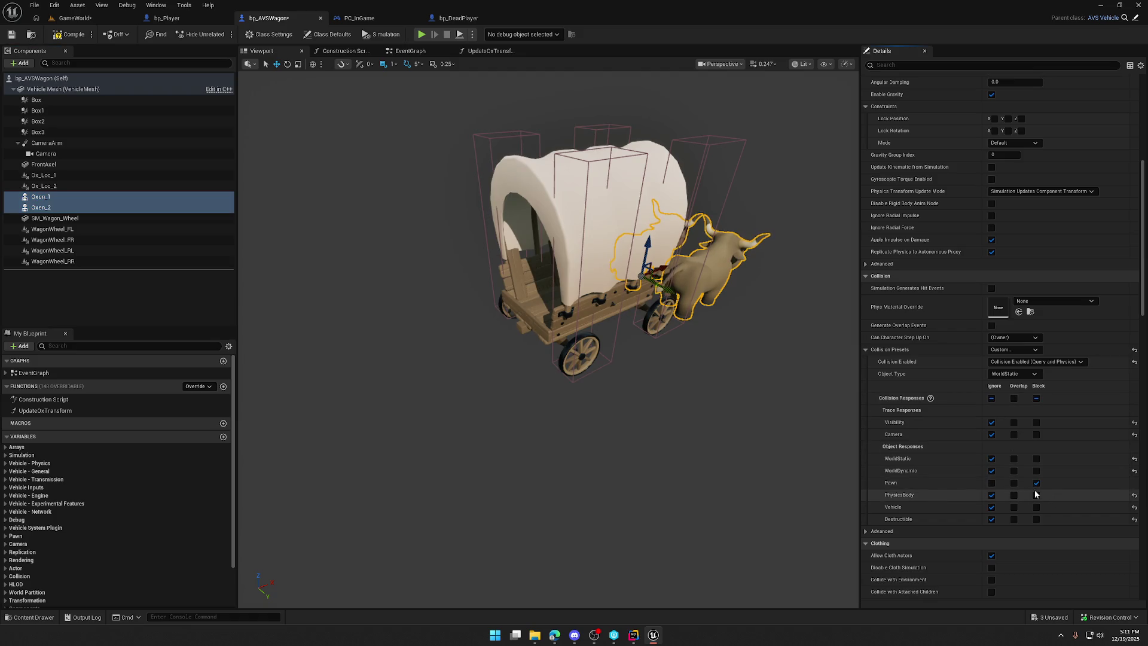
Step: Compile the bp_AVSWagon blueprint and play-test GameWorld
{"action": "left_click", "coordinate": [66, 34]}
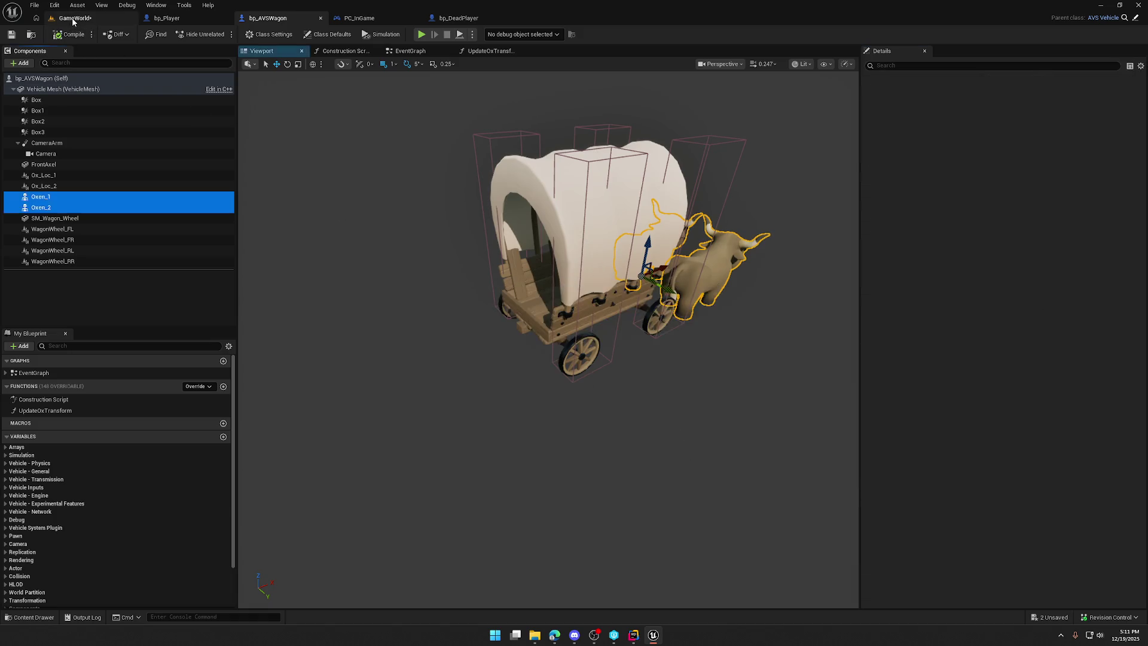
{"action": "left_click", "coordinate": [74, 18]}
{"action": "left_click", "coordinate": [222, 34]}
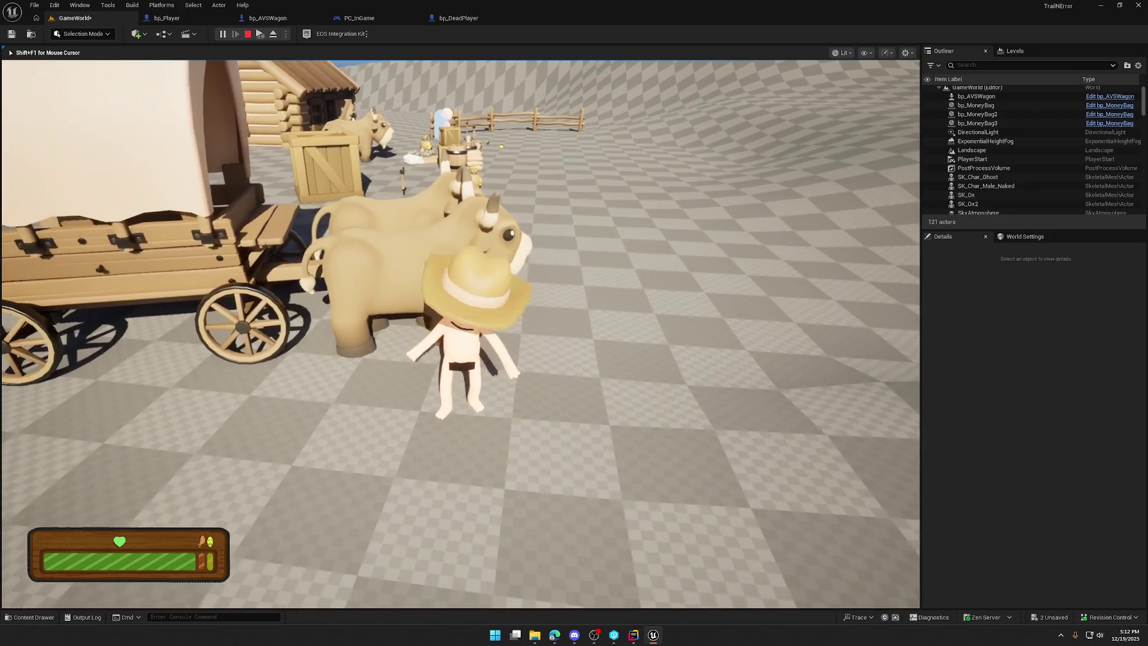
Step: Set Oxen_1 and Oxen_2 Object Type to Pawn, compile, and run toward the oxen in play
{"action": "key", "text": "Escape"}
{"action": "left_click", "coordinate": [205, 187]}
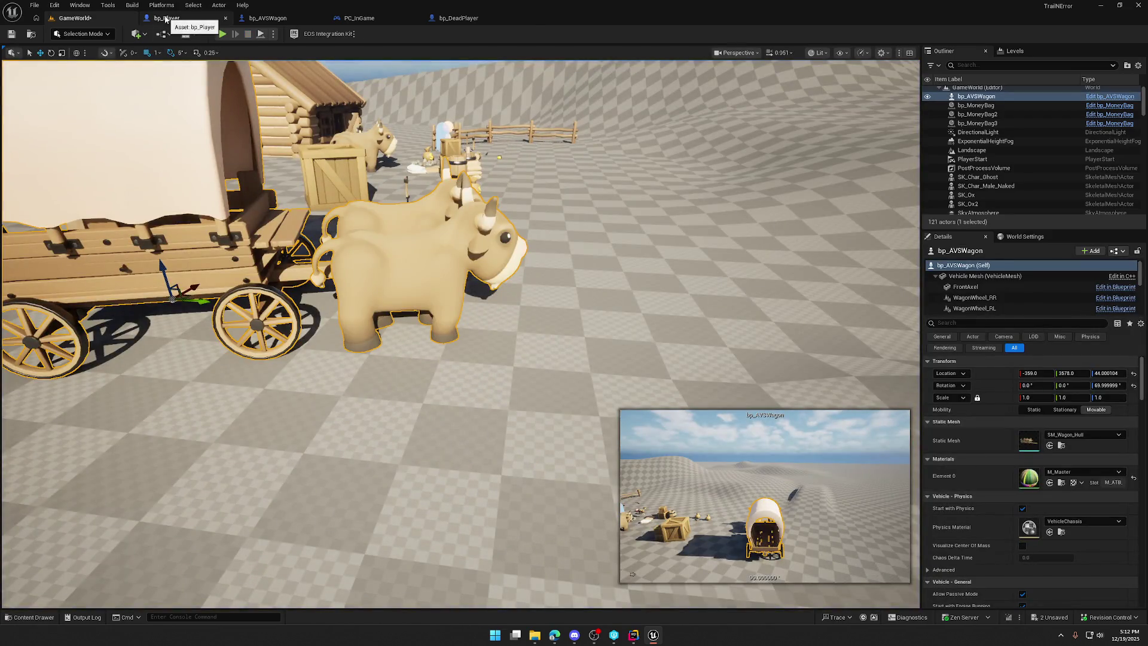
{"action": "left_click", "coordinate": [167, 18]}
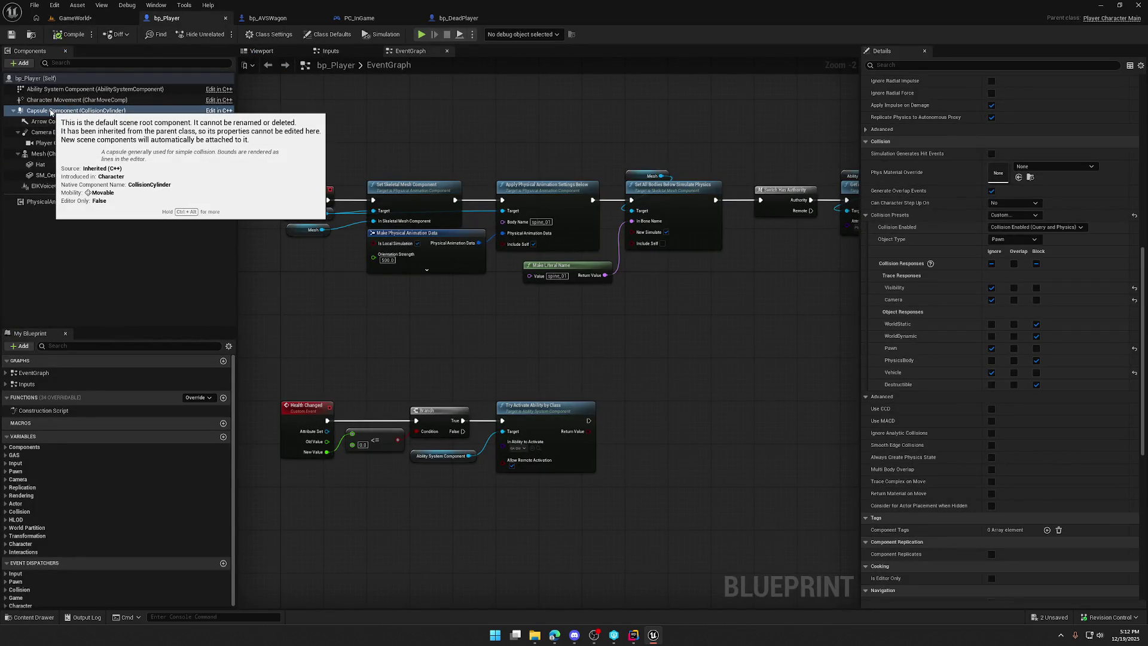
{"action": "left_click", "coordinate": [290, 19]}
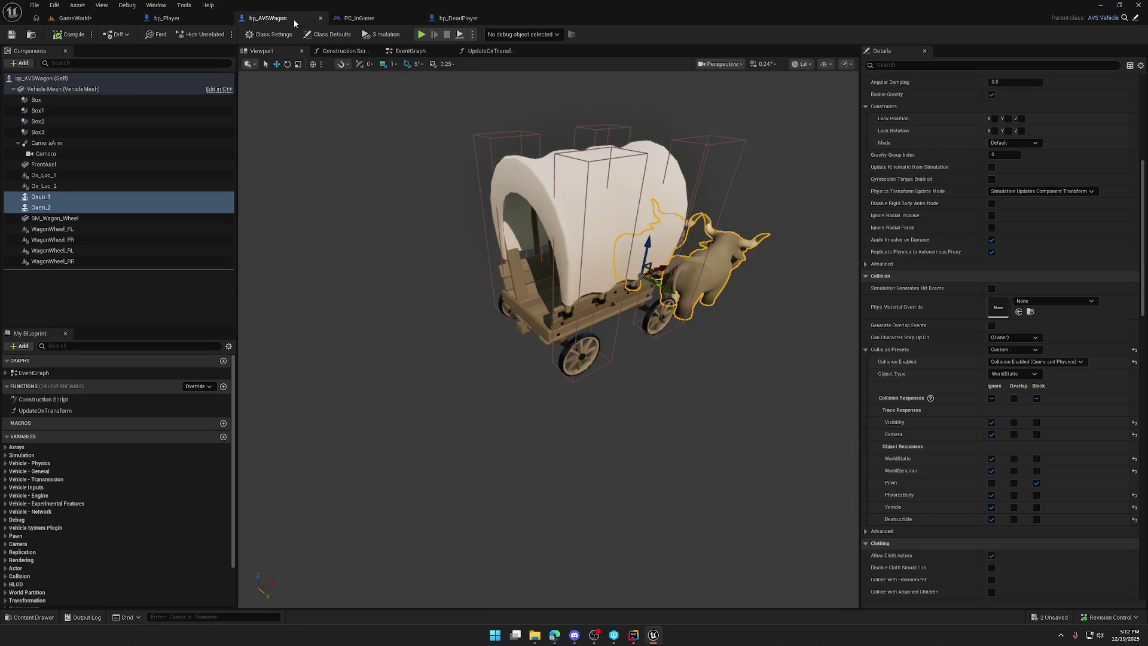
{"action": "left_click", "coordinate": [1015, 374]}
{"action": "left_click", "coordinate": [1015, 400]}
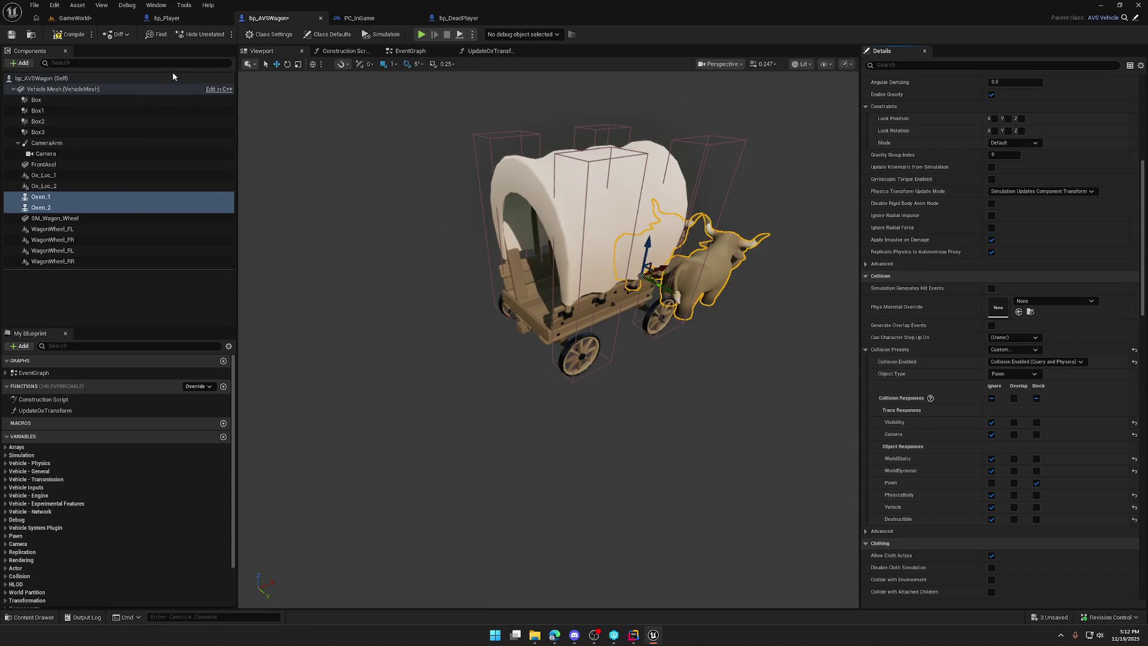
{"action": "left_click", "coordinate": [61, 34]}
{"action": "key", "text": "alt+p"}
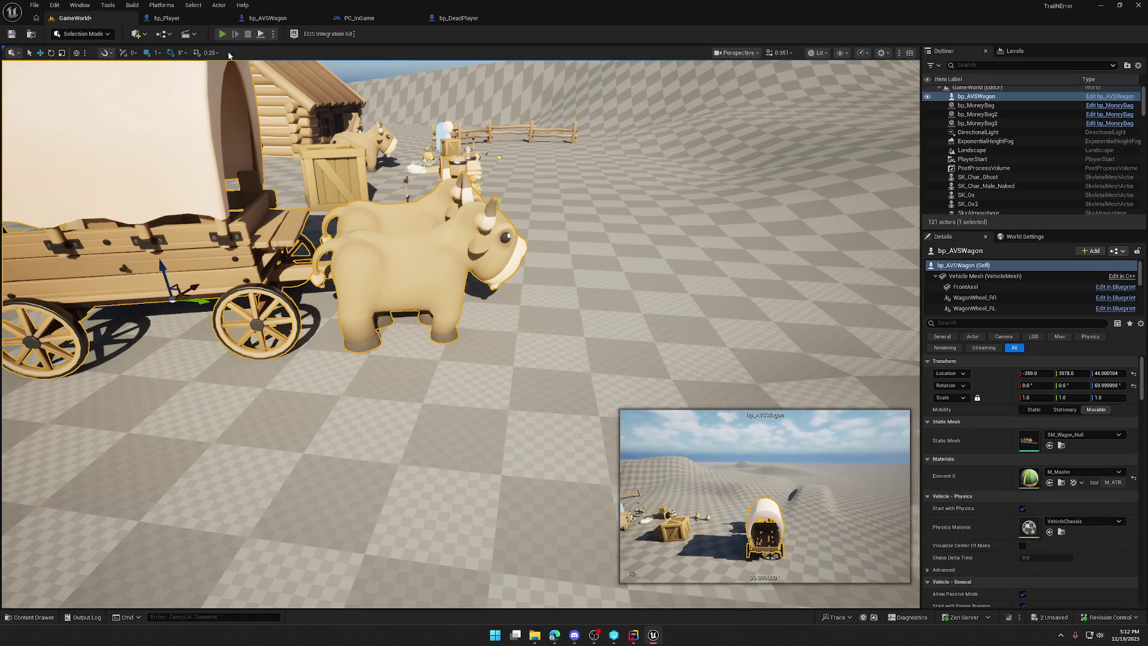
{"action": "key", "text": "shift+w"}
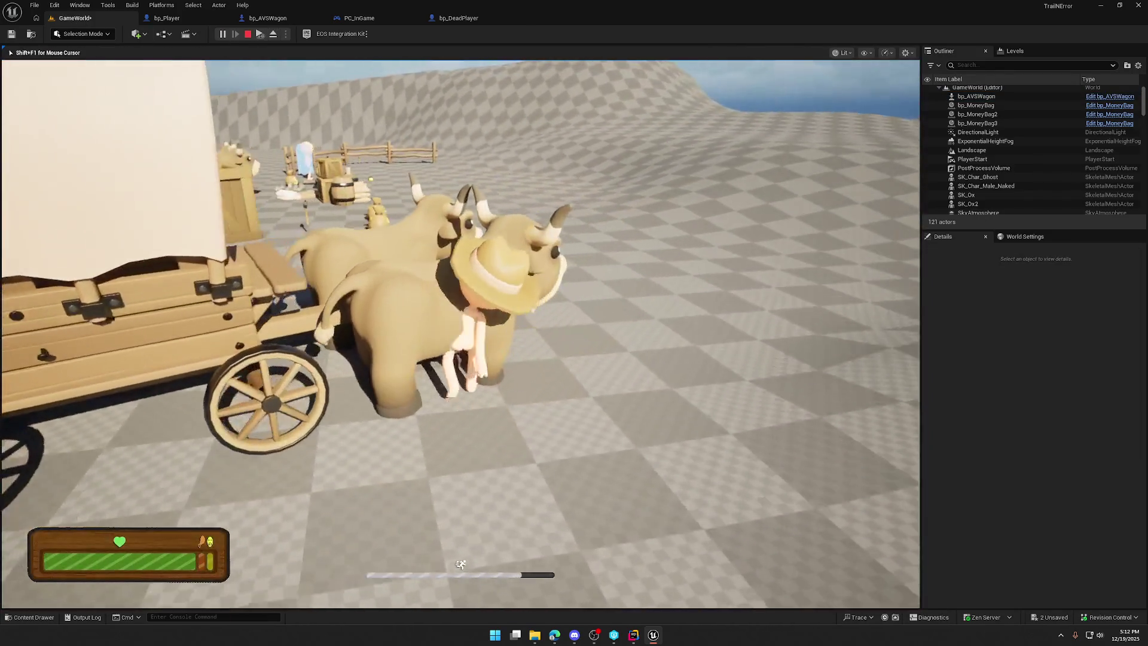
Step: Stop the play test and compare bp_DeadPlayer and bp_Player collision settings
{"action": "key", "text": "Escape"}
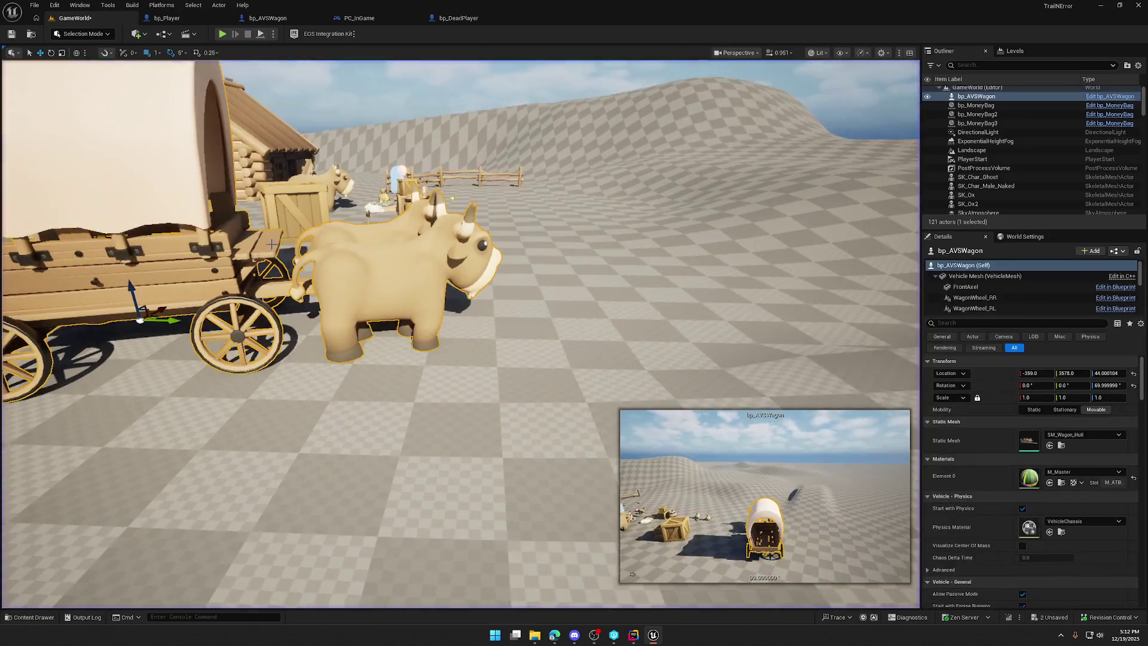
{"action": "left_click", "coordinate": [459, 18]}
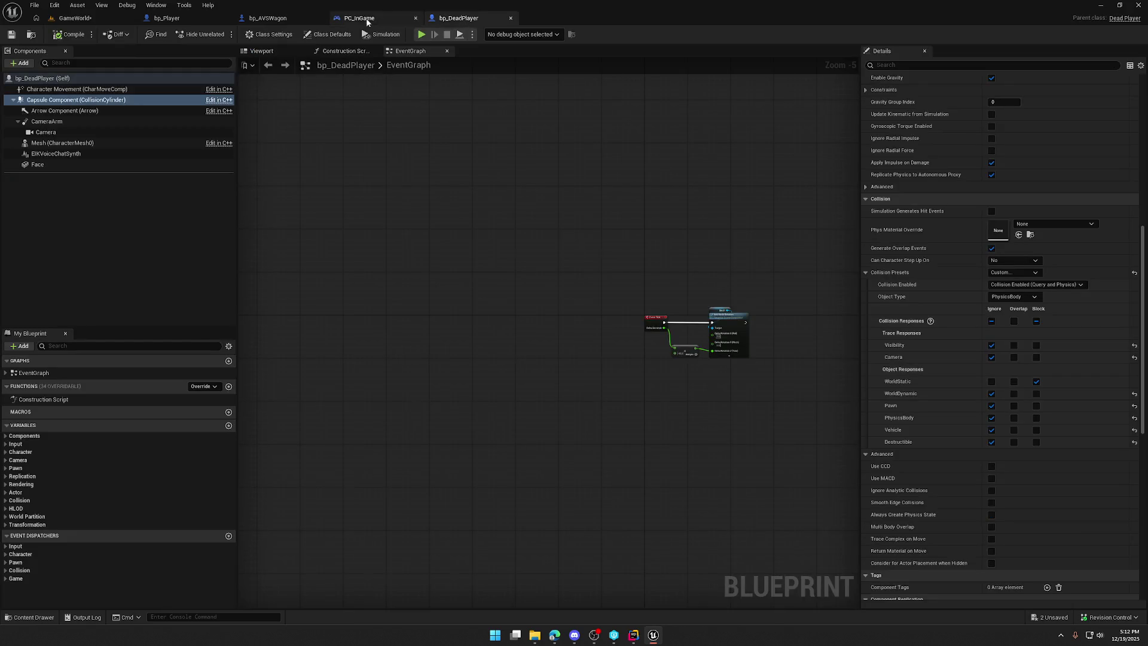
{"action": "left_click", "coordinate": [279, 20]}
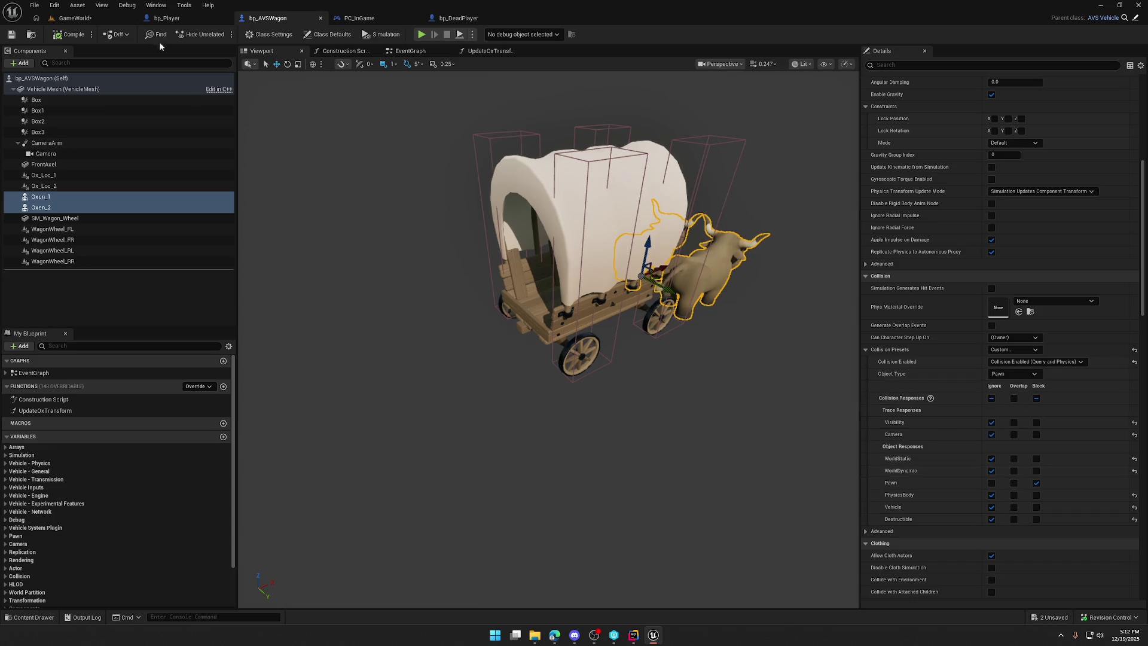
{"action": "left_click", "coordinate": [167, 18]}
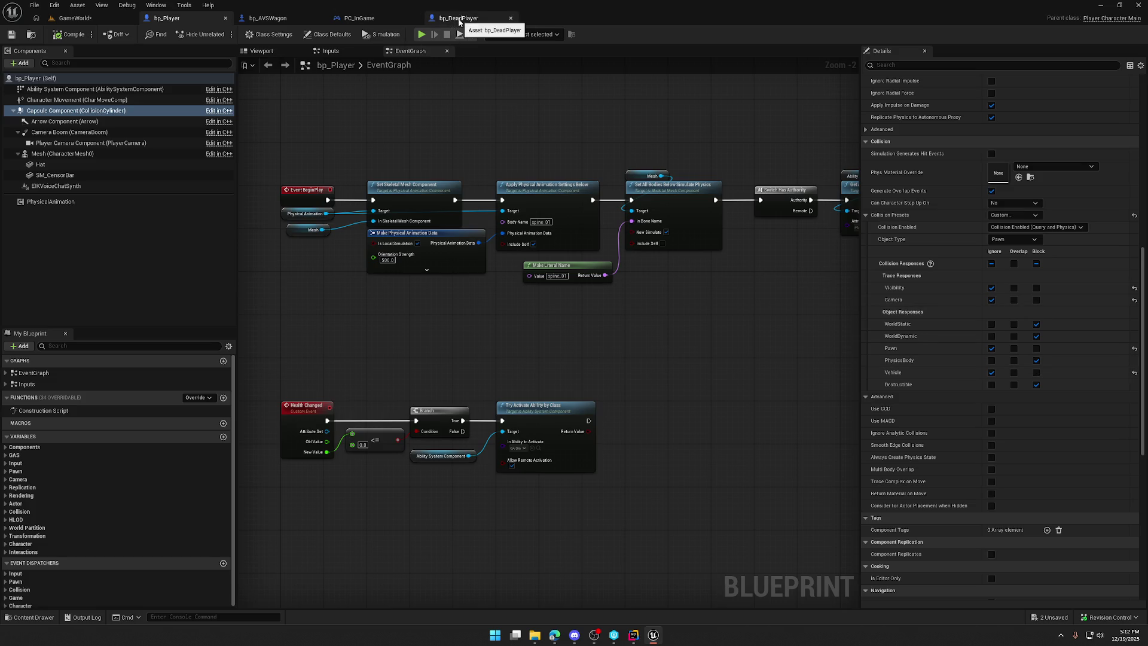
{"action": "left_click", "coordinate": [268, 18]}
Step: Set the oxen's Object Type to PhysicsBody and play-test GameWorld again
{"action": "left_click", "coordinate": [1019, 372]}
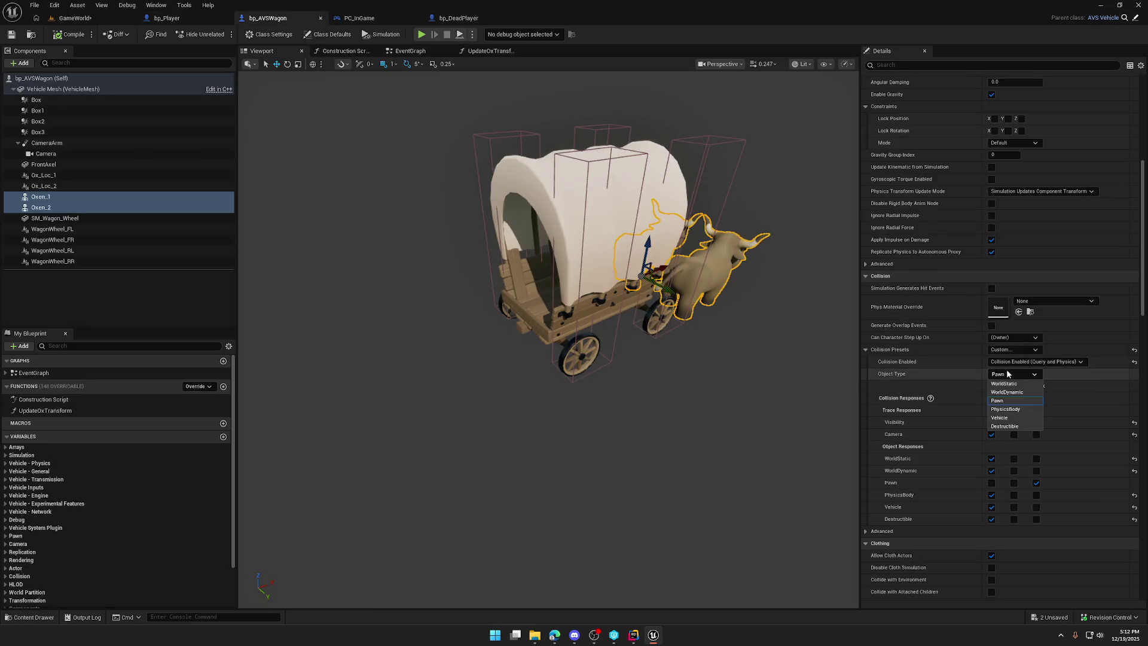
{"action": "left_click", "coordinate": [1012, 412]}
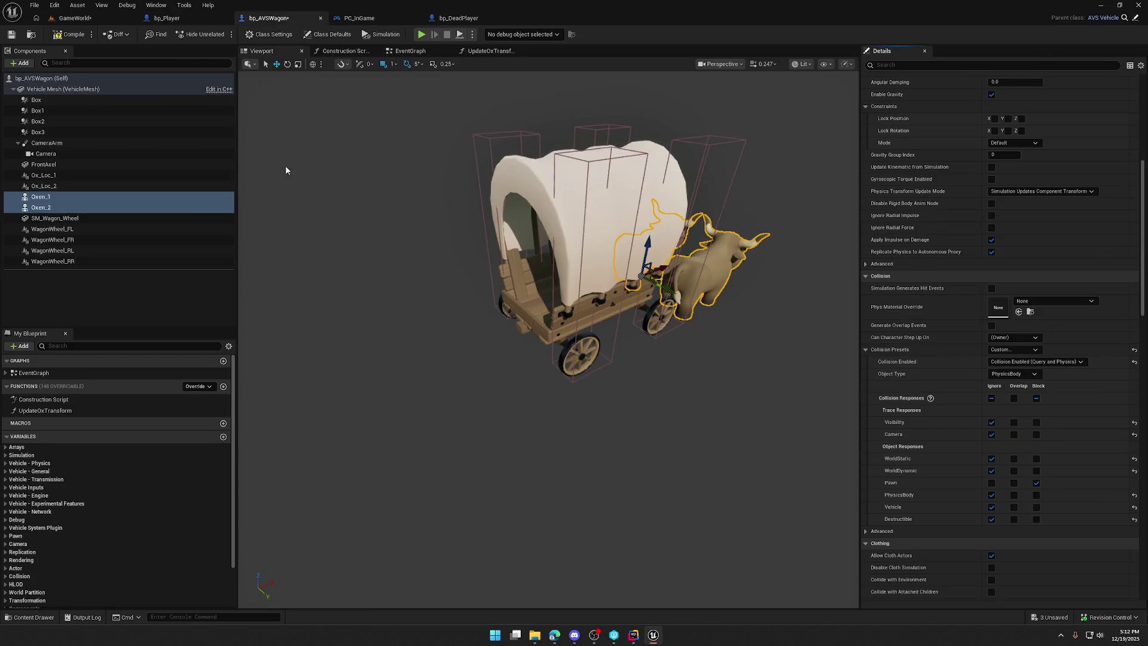
{"action": "left_click", "coordinate": [74, 18]}
{"action": "left_click", "coordinate": [222, 34]}
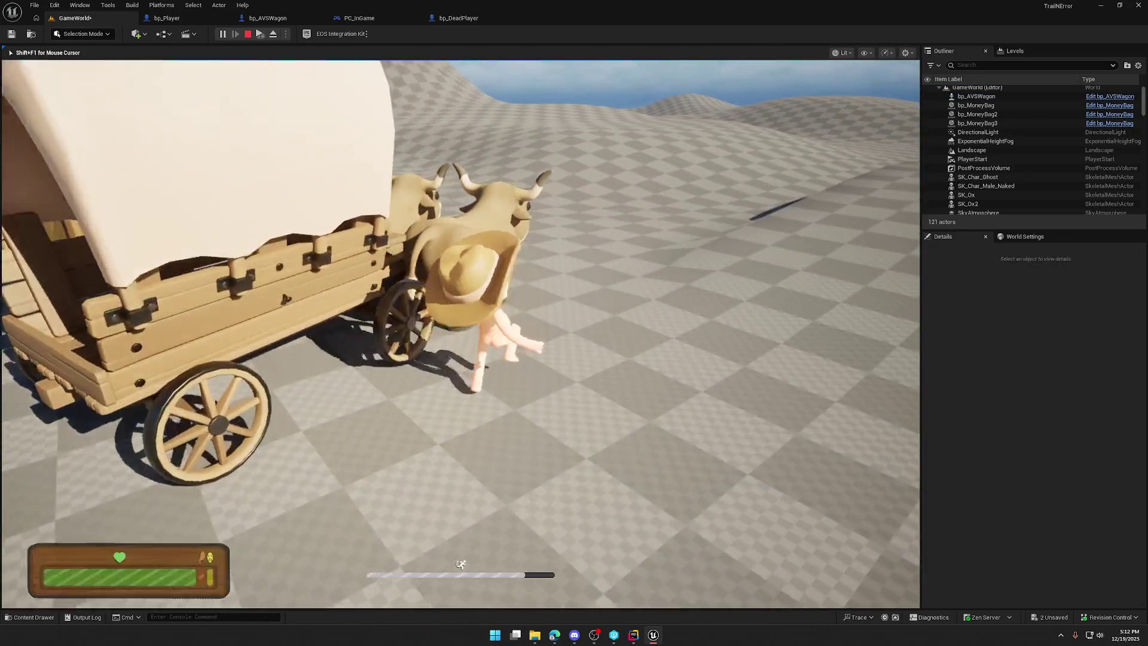
Step: Stop the play test and open Oxen_1's SK_Ox skeletal mesh from bp_AVSWagon
{"action": "key", "text": "Escape"}
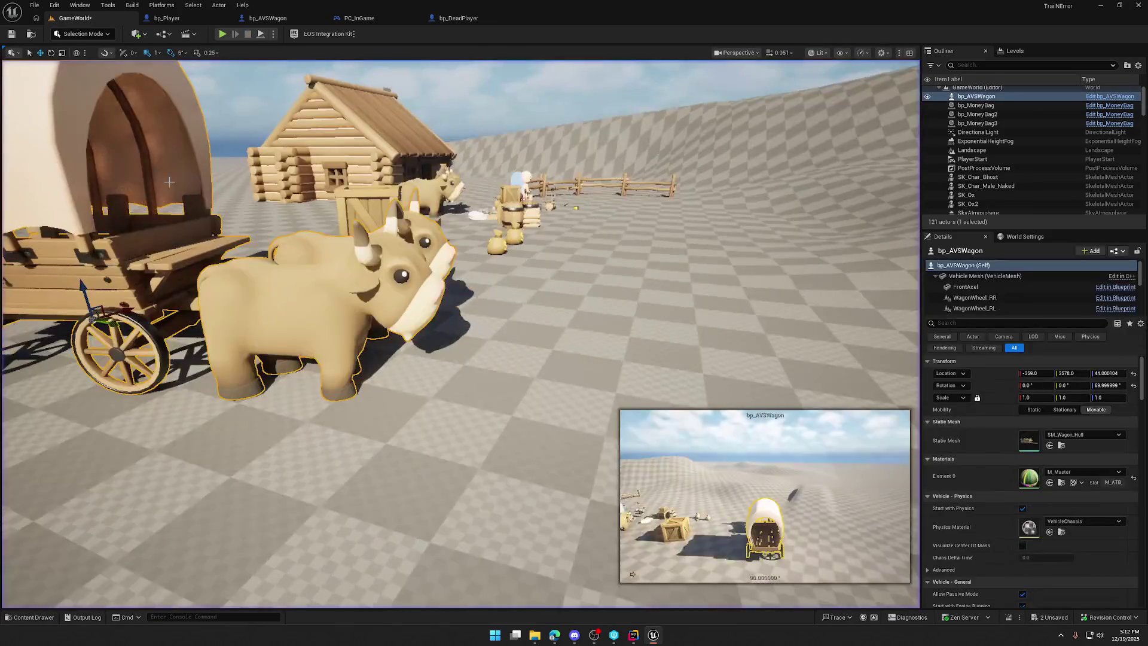
{"action": "left_click", "coordinate": [267, 18]}
{"action": "left_click", "coordinate": [54, 200]}
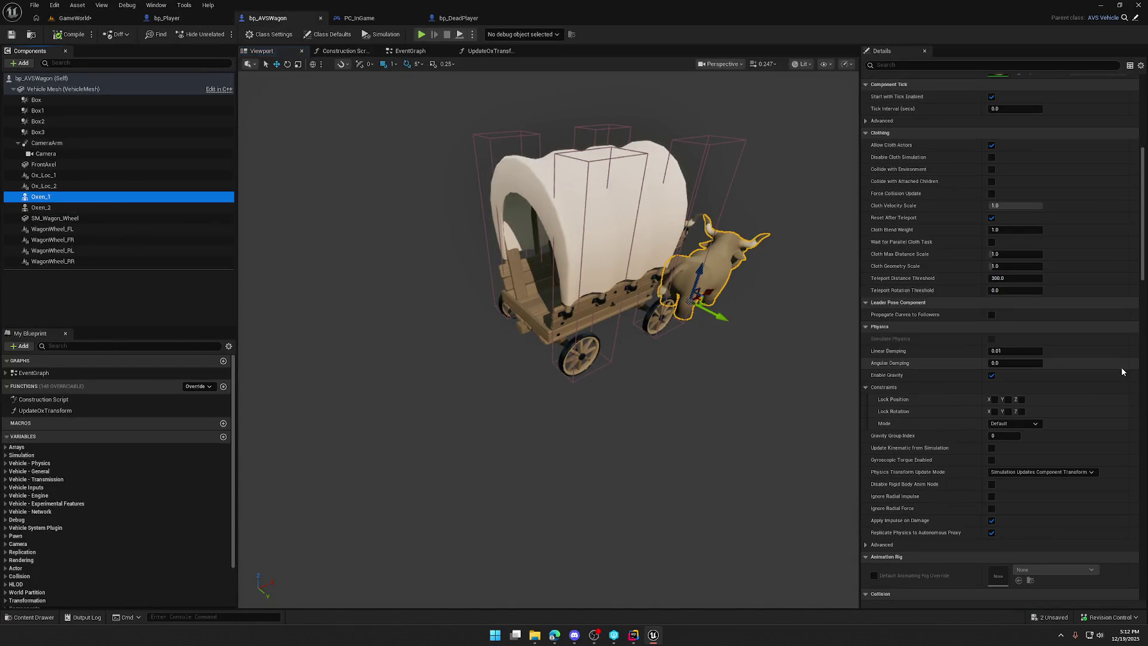
{"action": "scroll", "coordinate": [1079, 375], "scroll_direction": "up", "scroll_amount": 10}
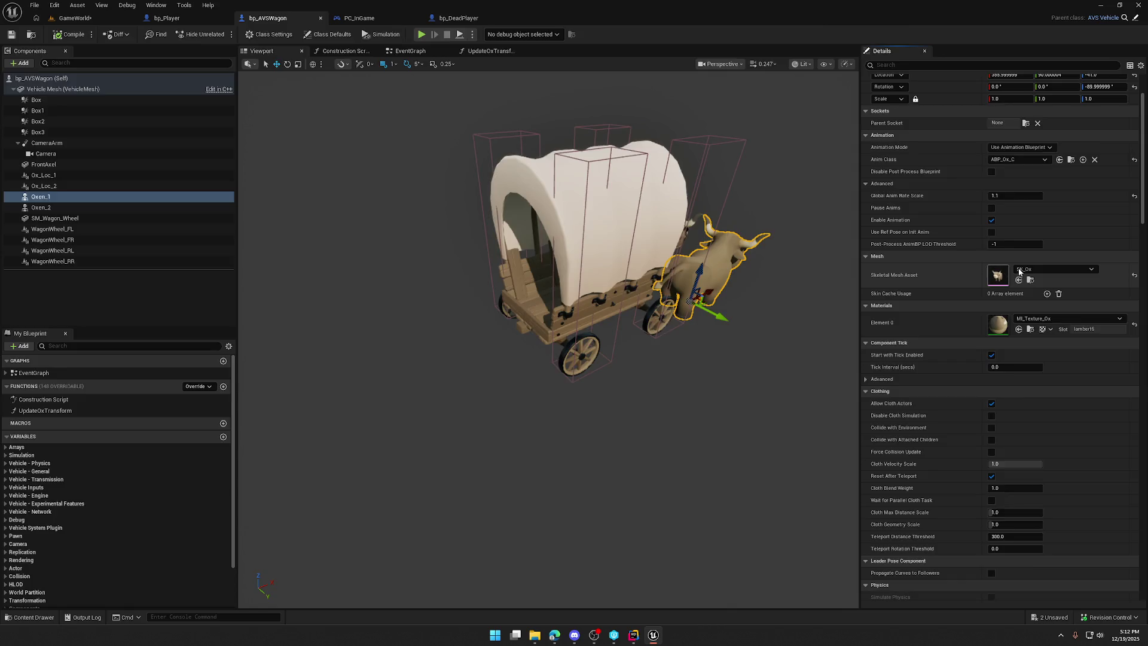
{"action": "double_click", "coordinate": [1020, 273]}
Step: Look through the ox animation blueprint and blend space, then show the preview scene settings
{"action": "left_click", "coordinate": [1115, 35]}
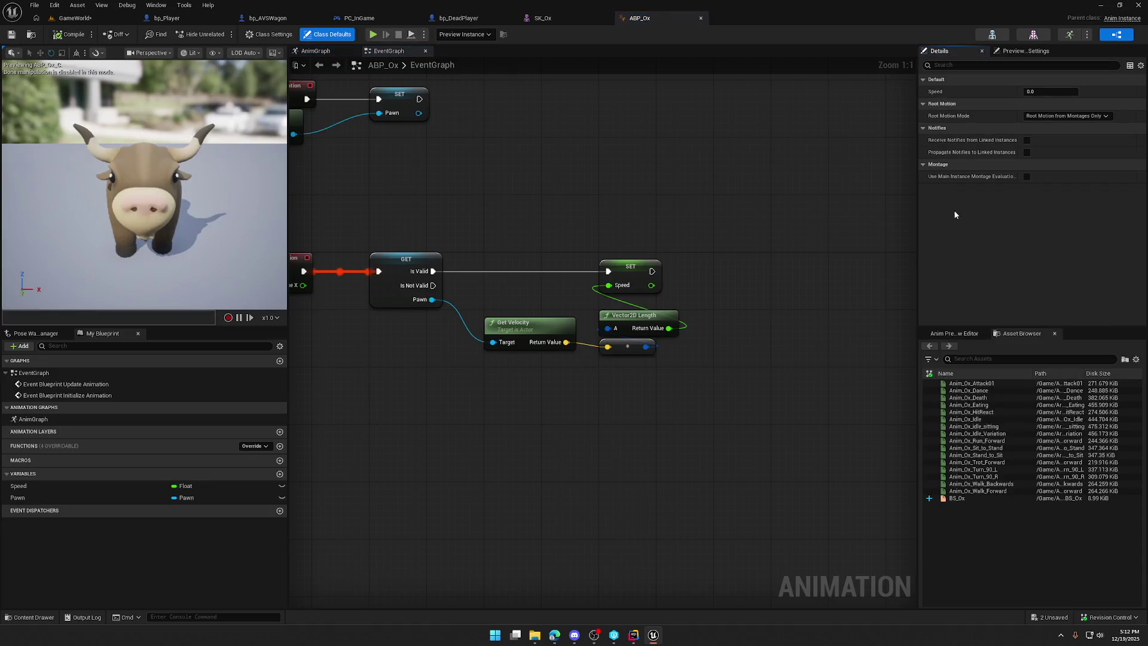
{"action": "left_click", "coordinate": [701, 18]}
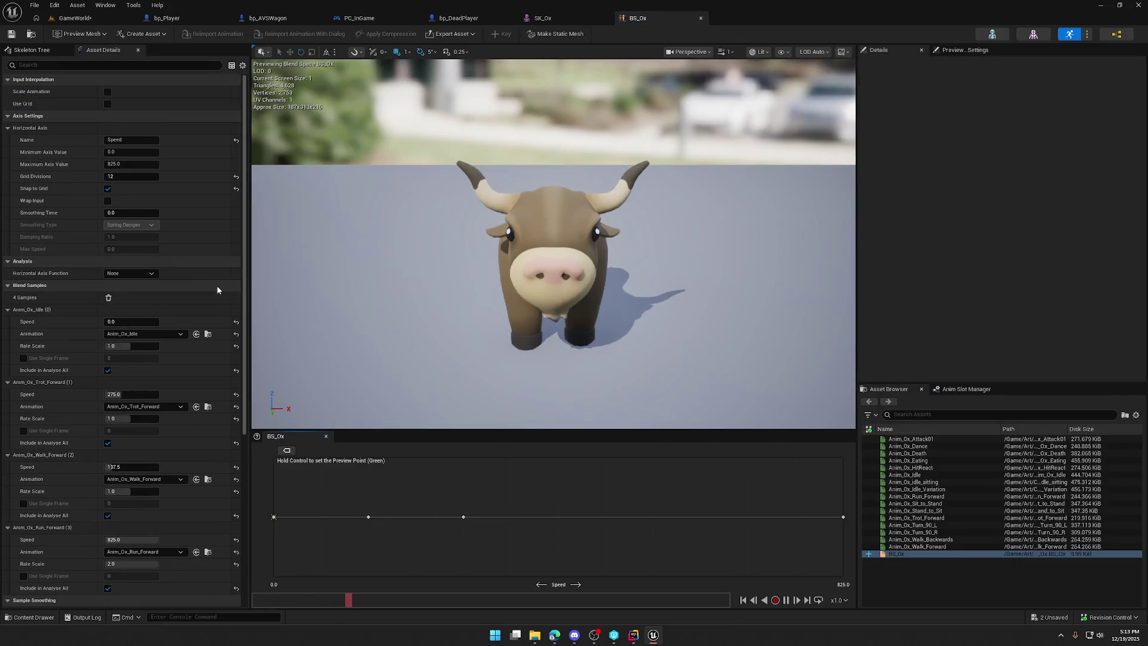
{"action": "left_click", "coordinate": [32, 50]}
{"action": "left_click", "coordinate": [103, 50]}
{"action": "left_click", "coordinate": [701, 18]}
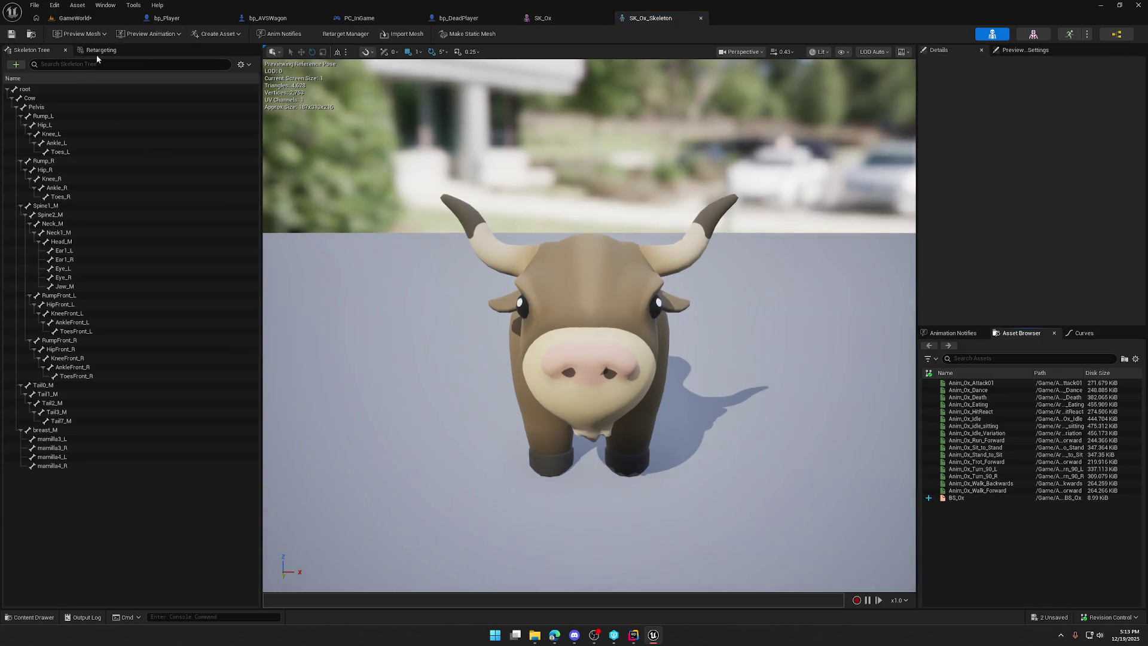
{"action": "left_click", "coordinate": [1007, 52]}
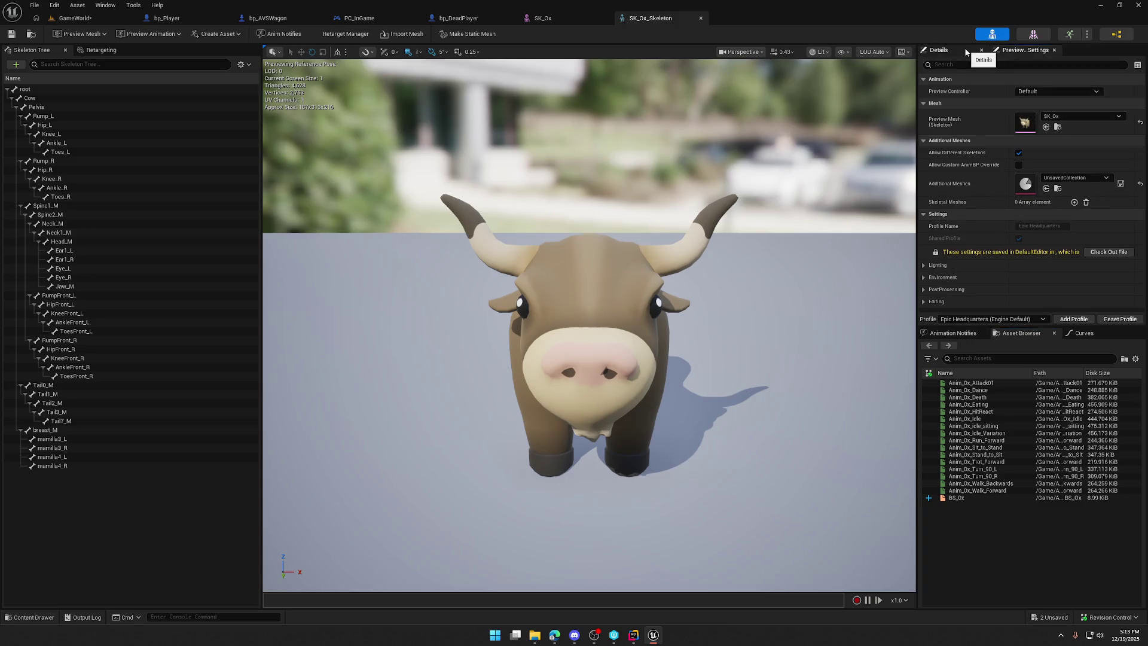
Step: In the SK_Ox mesh editor, scroll Asset Details to Physics, where Physics Asset is None
{"action": "left_click", "coordinate": [1033, 34]}
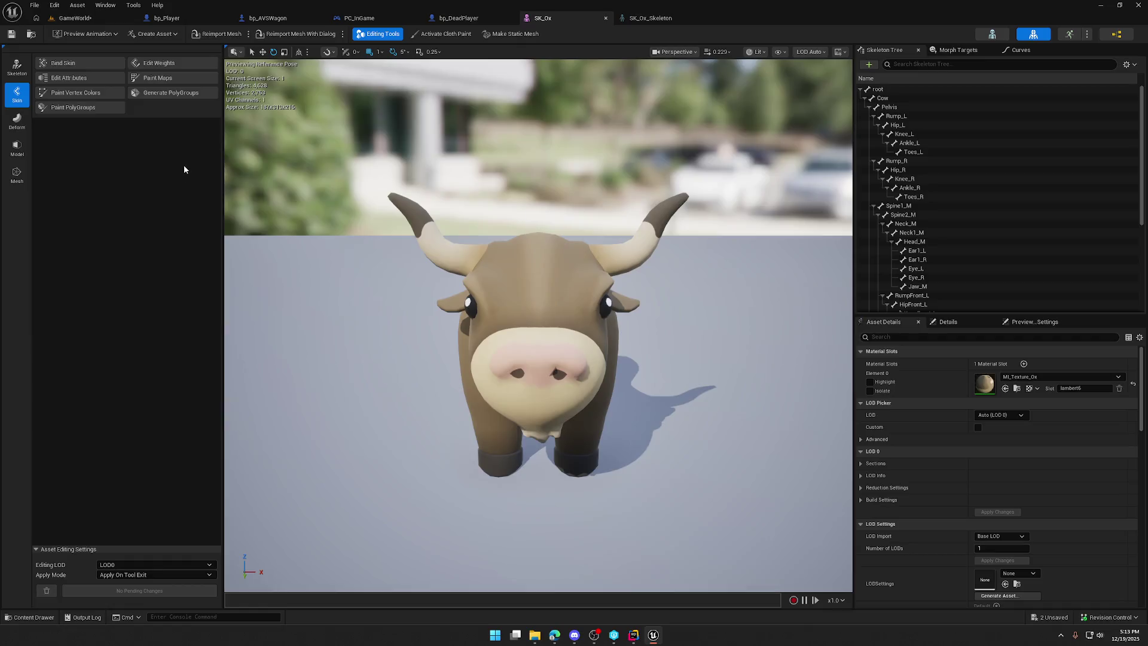
{"action": "scroll", "coordinate": [1066, 447], "scroll_direction": "down", "scroll_amount": 3}
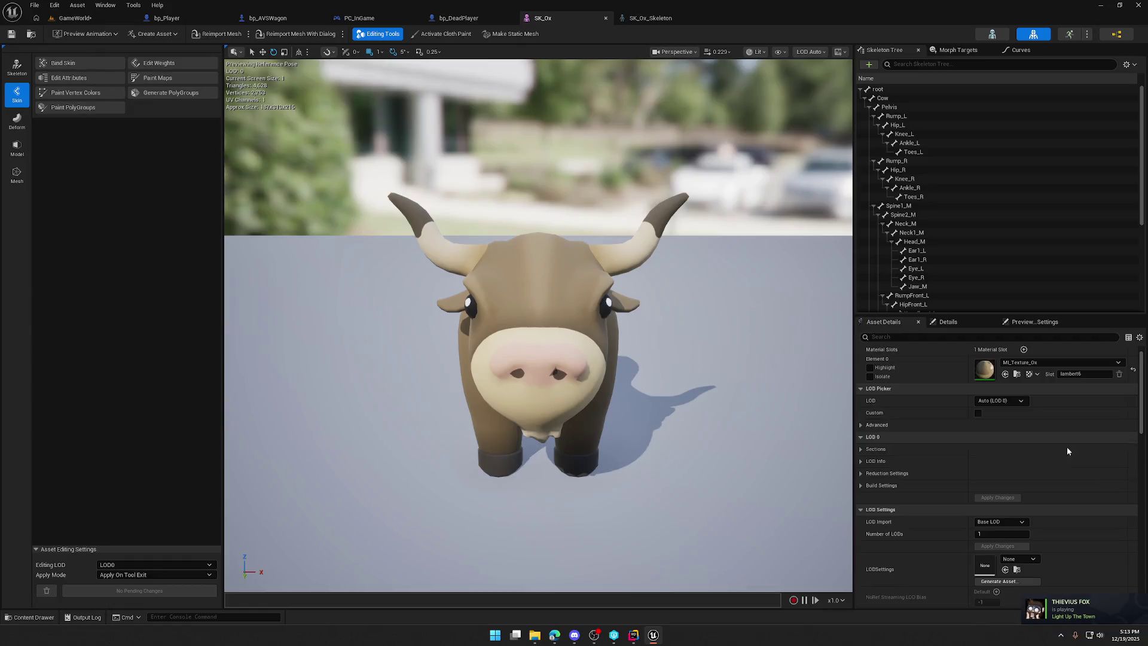
{"action": "scroll", "coordinate": [1064, 458], "scroll_direction": "up", "scroll_amount": 3}
{"action": "scroll", "coordinate": [1064, 462], "scroll_direction": "down", "scroll_amount": 3}
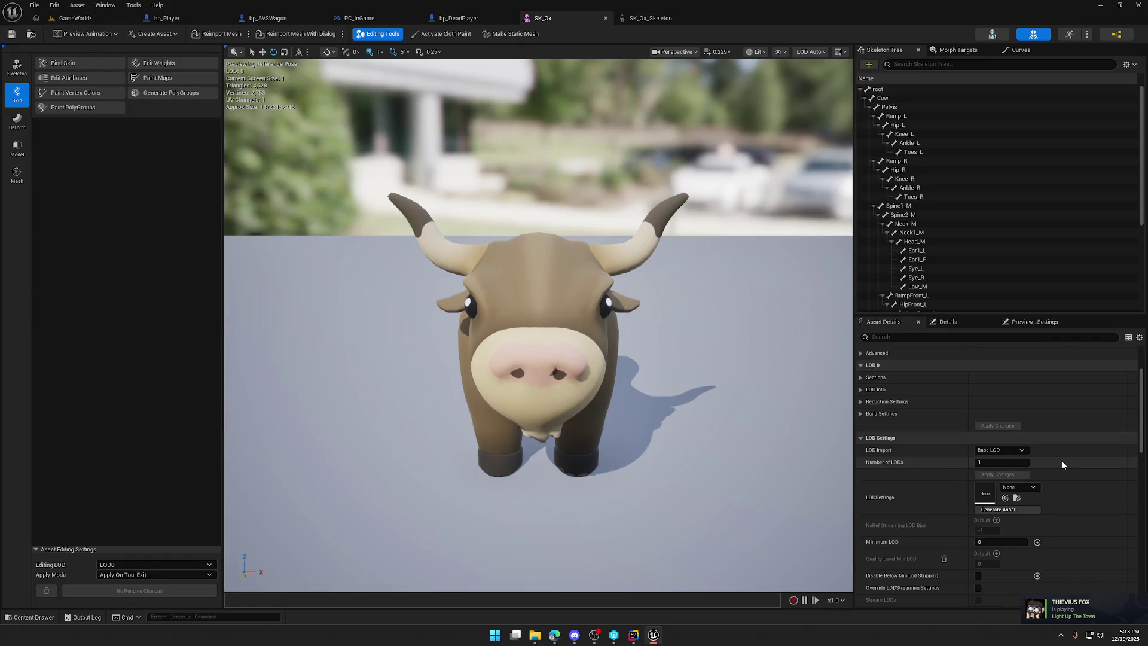
{"action": "scroll", "coordinate": [1062, 465], "scroll_direction": "down", "scroll_amount": 10}
{"action": "scroll", "coordinate": [1062, 465], "scroll_direction": "down", "scroll_amount": 8}
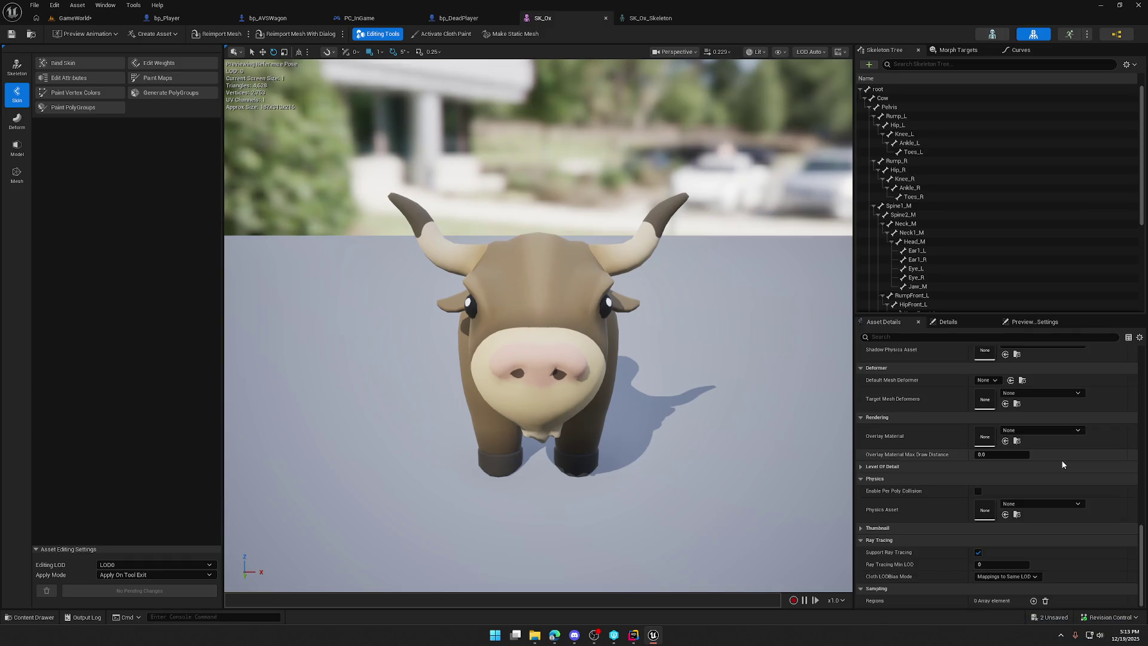
Step: Create Ox_Physics in the Ox folder for SK_Ox, generate its bodies, and open it
{"action": "left_click", "coordinate": [1045, 504]}
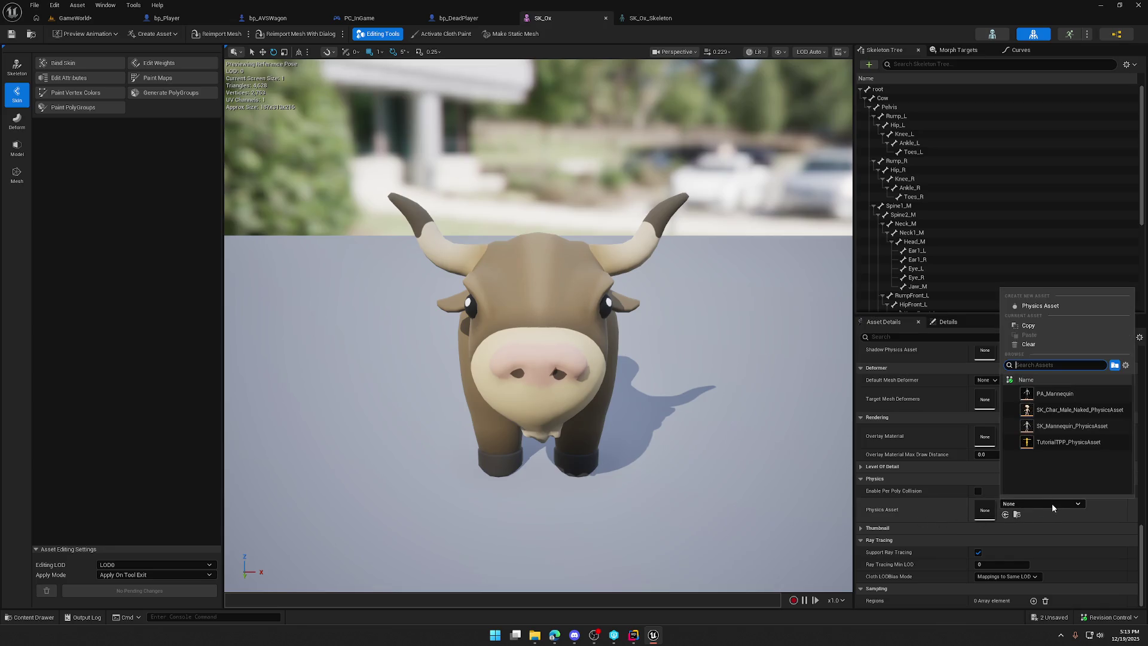
{"action": "left_click", "coordinate": [1060, 306]}
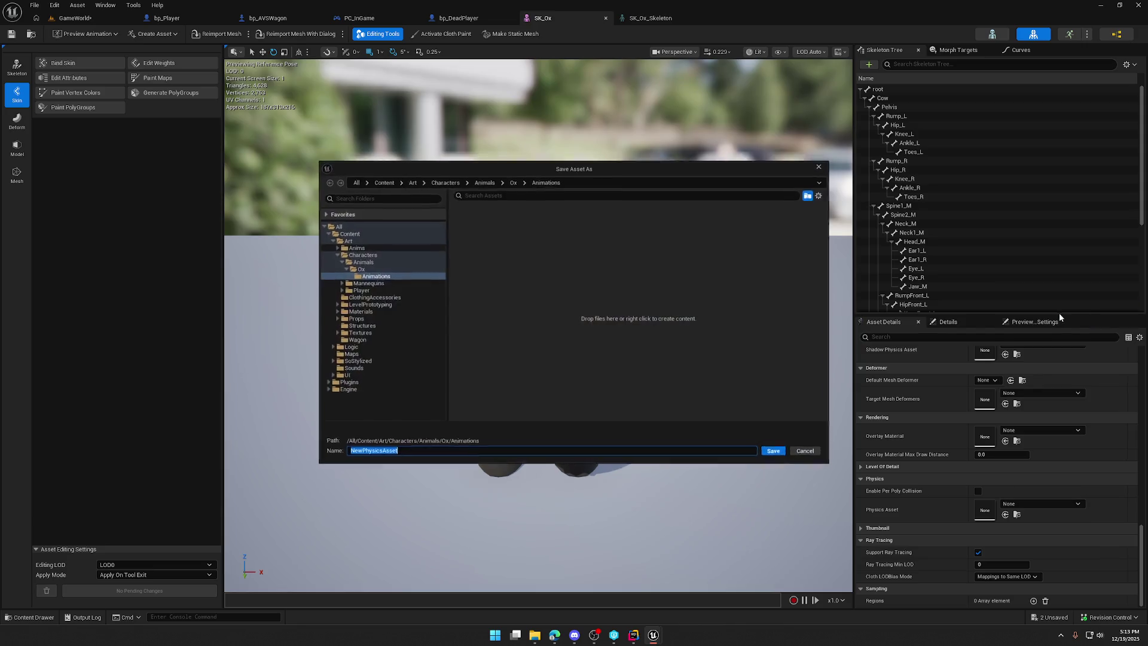
{"action": "left_click", "coordinate": [358, 268]}
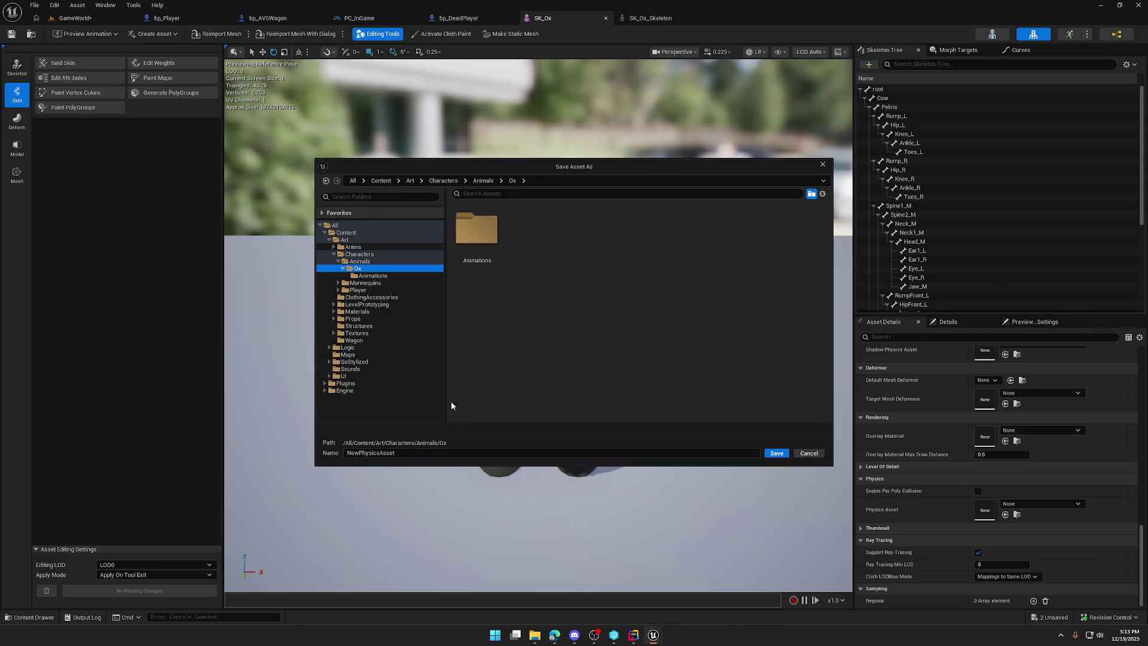
{"action": "type", "text": "OX"}
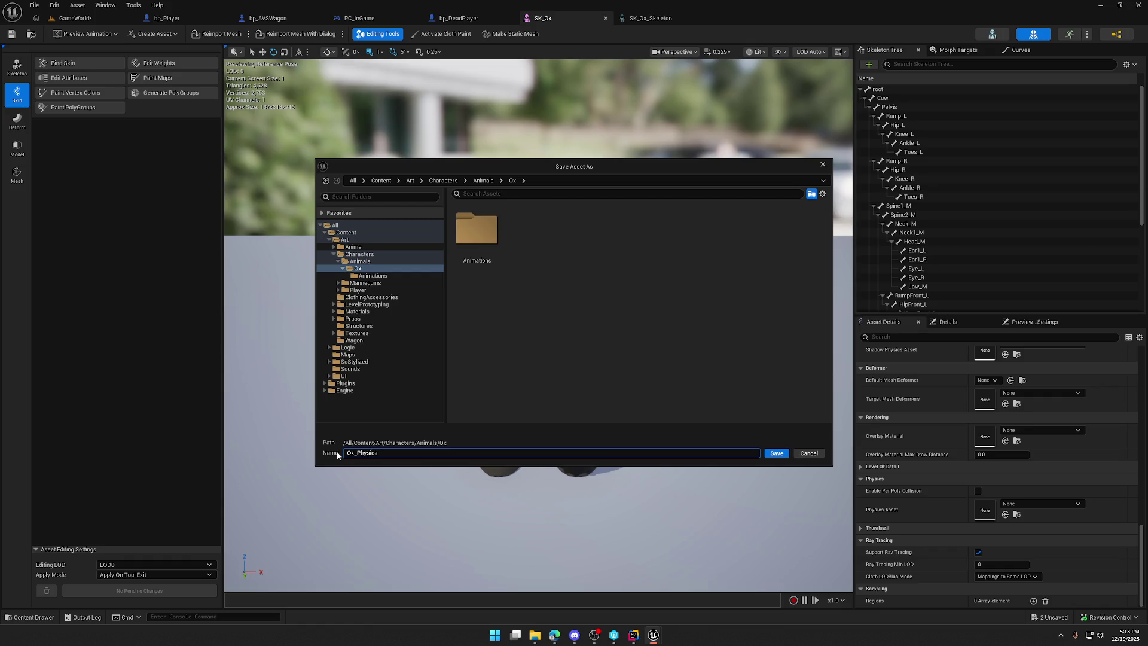
{"action": "left_click", "coordinate": [785, 456]}
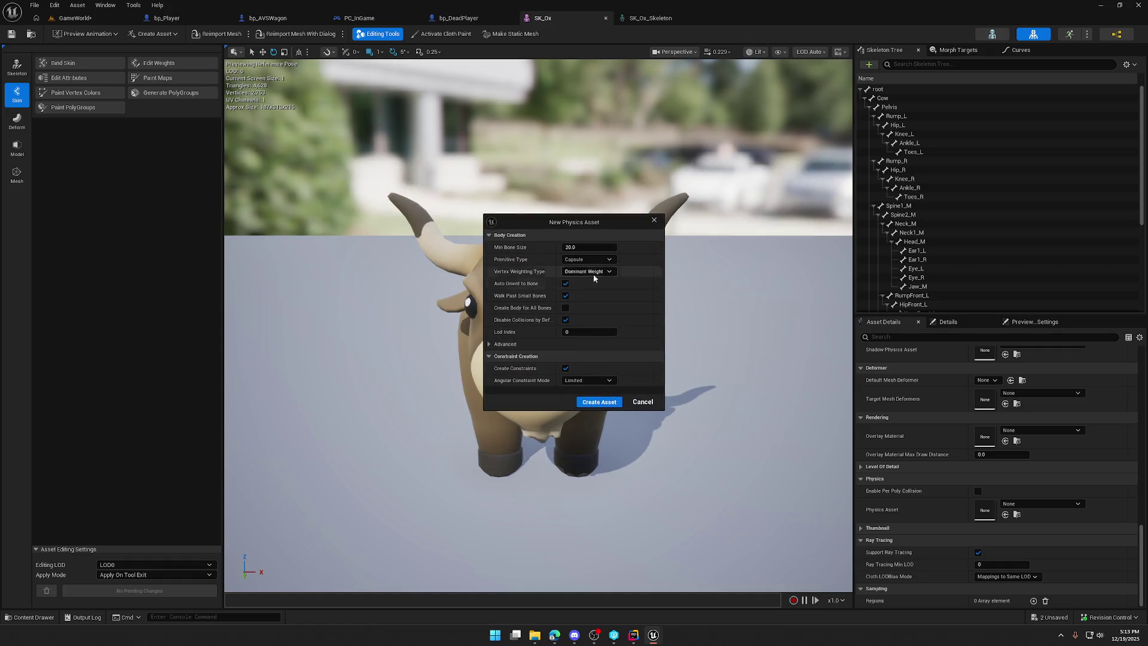
{"action": "left_click", "coordinate": [600, 402]}
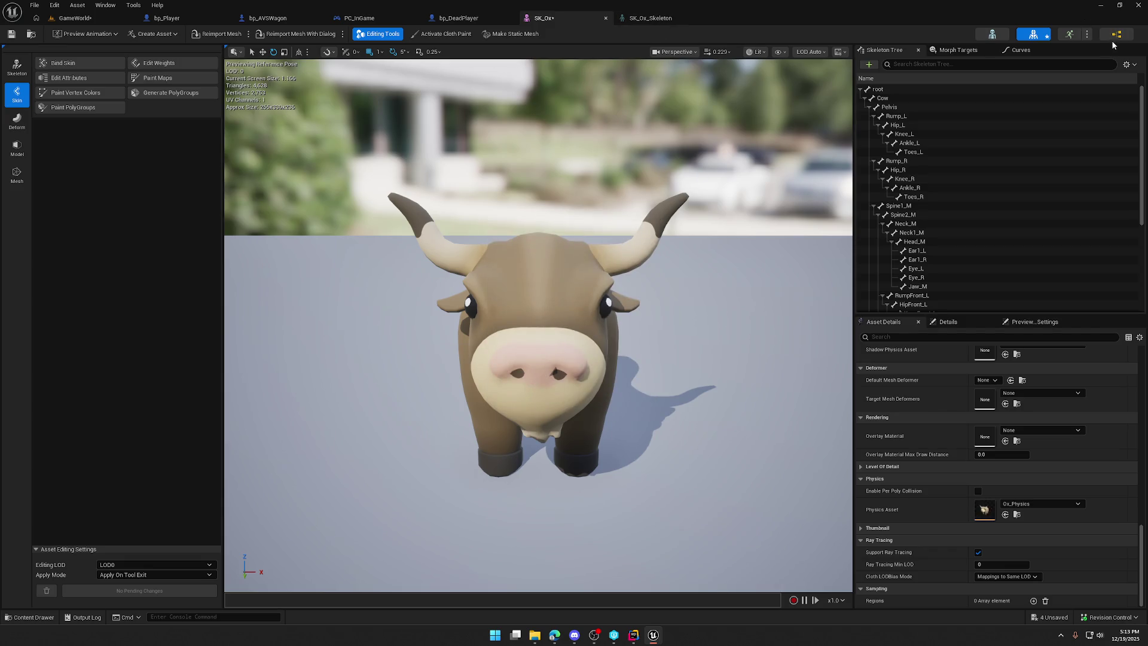
{"action": "double_click", "coordinate": [986, 518]}
Step: Run a brief physics simulation on the ox in Ox_Physics, then play-test the GameWorld level
{"action": "left_click_drag", "start_coordinate": [721, 195], "coordinate": [509, 217]}
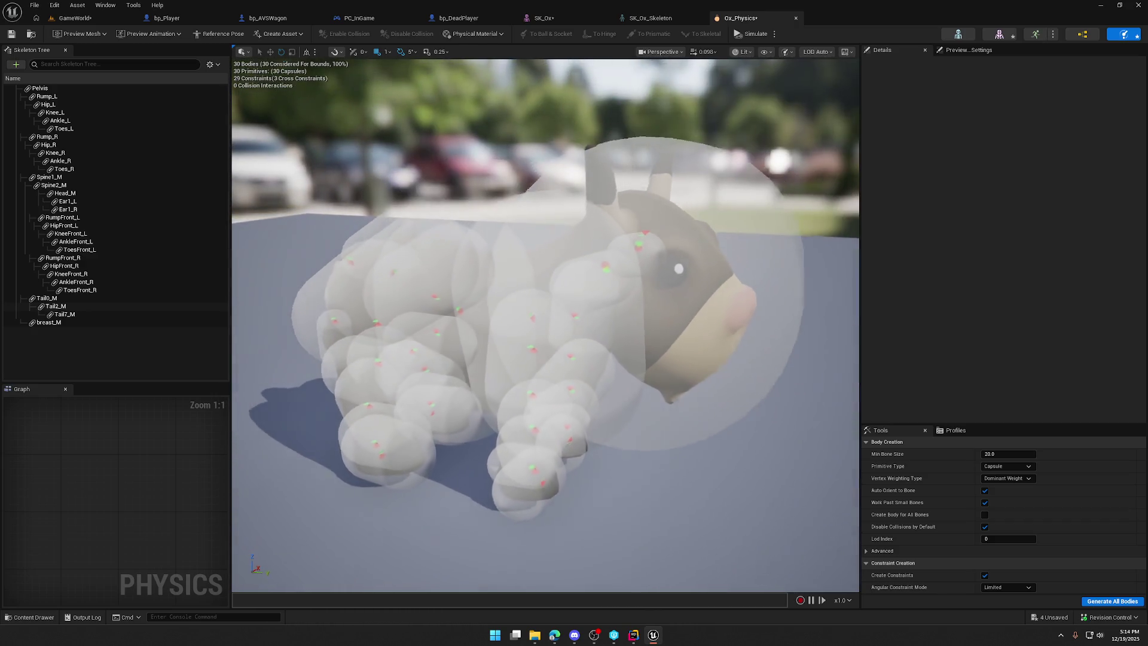
{"action": "left_click_drag", "start_coordinate": [687, 204], "coordinate": [696, 200]}
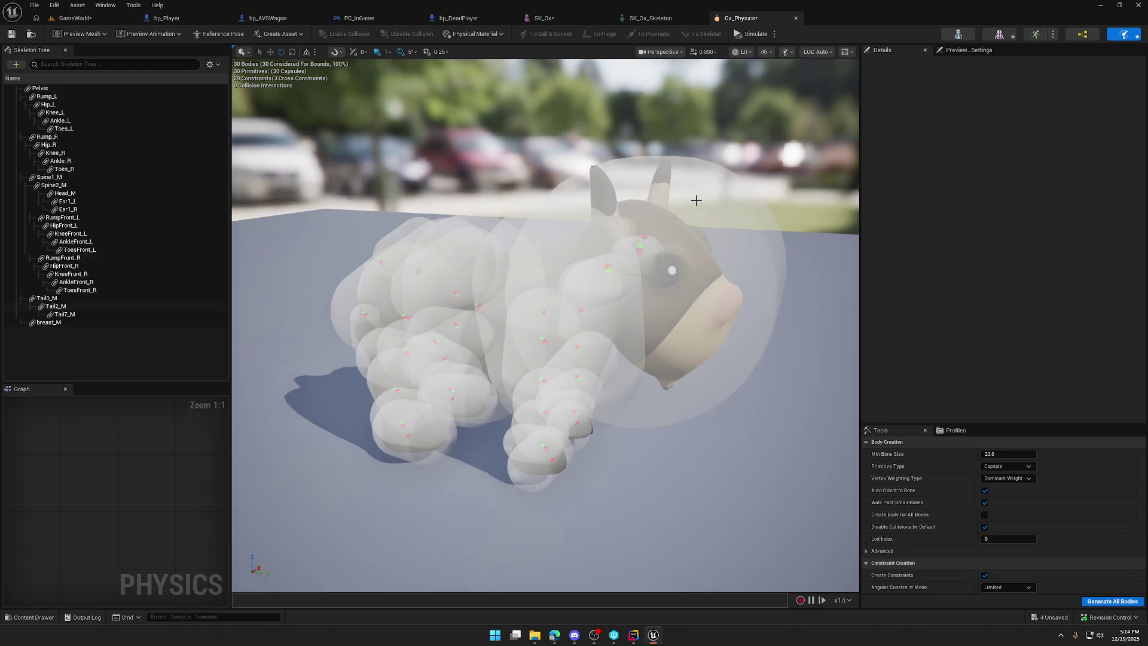
{"action": "left_click", "coordinate": [759, 36]}
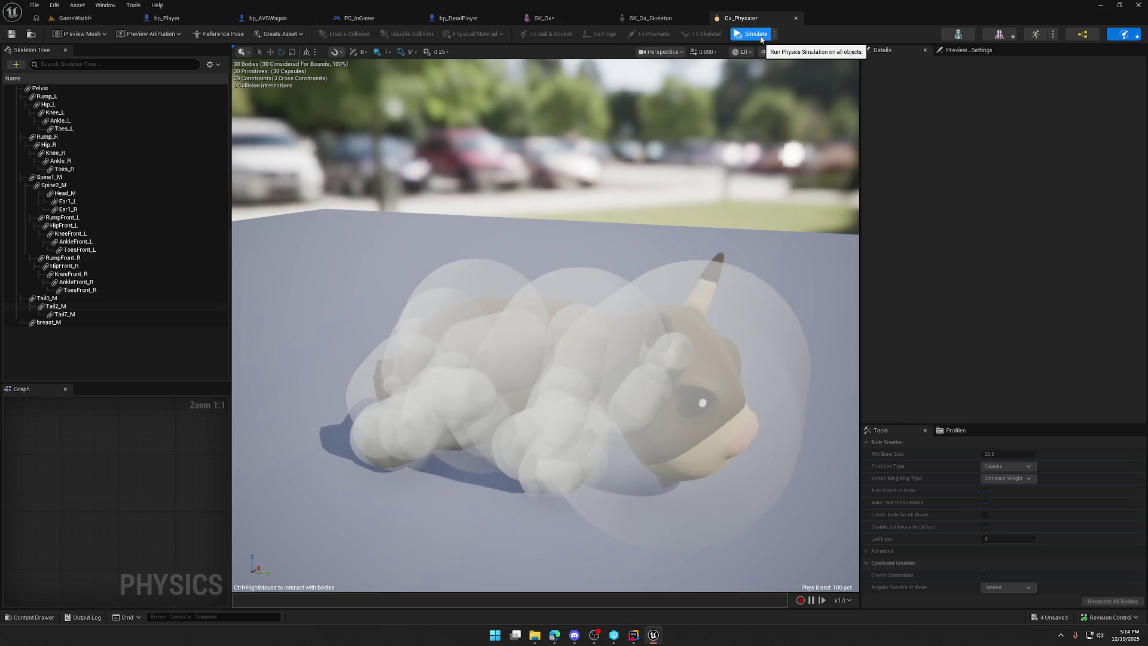
{"action": "left_click", "coordinate": [758, 37]}
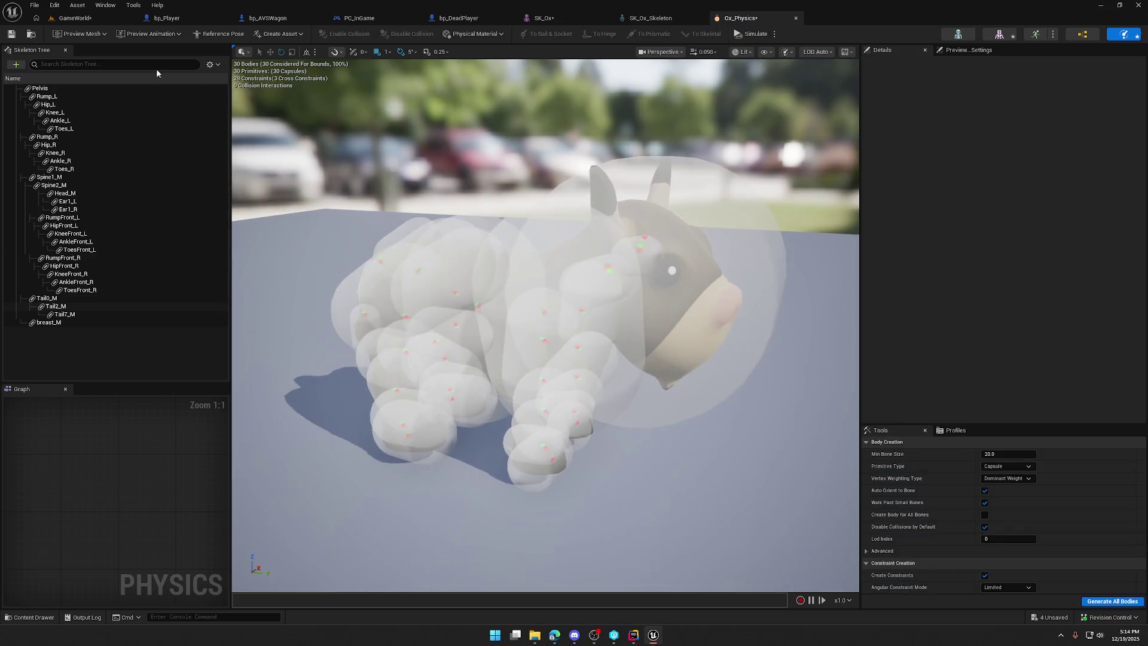
{"action": "left_click", "coordinate": [82, 20]}
{"action": "key", "text": "alt+p"}
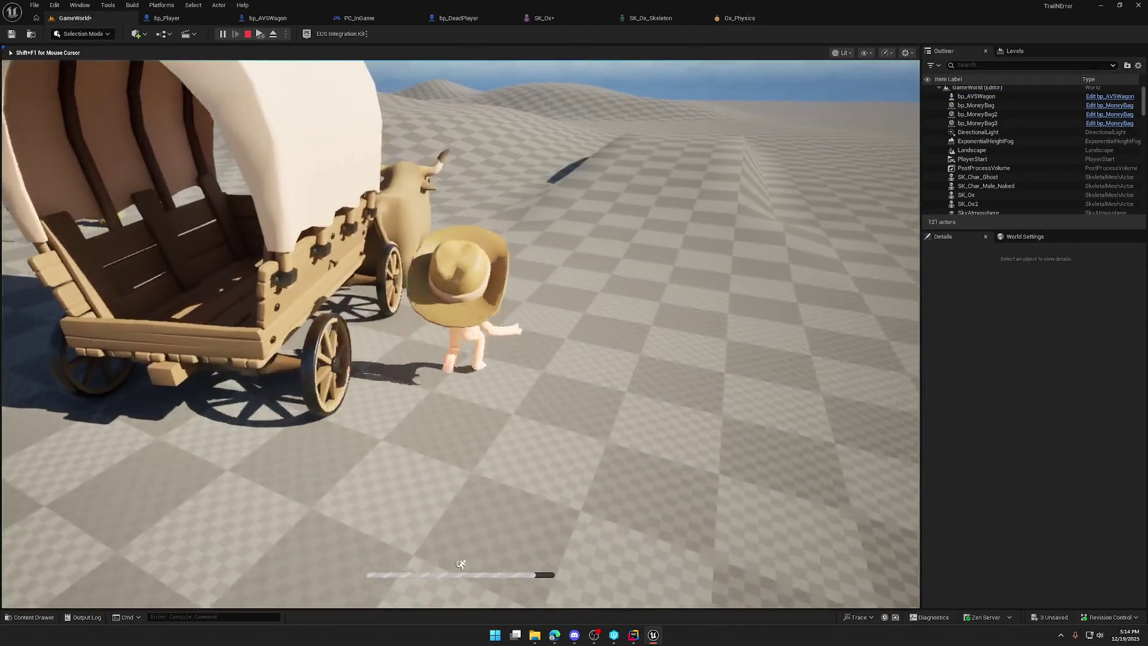
Step: End the play-test and save the SK_Ox mesh asset
{"action": "key", "text": "s"}
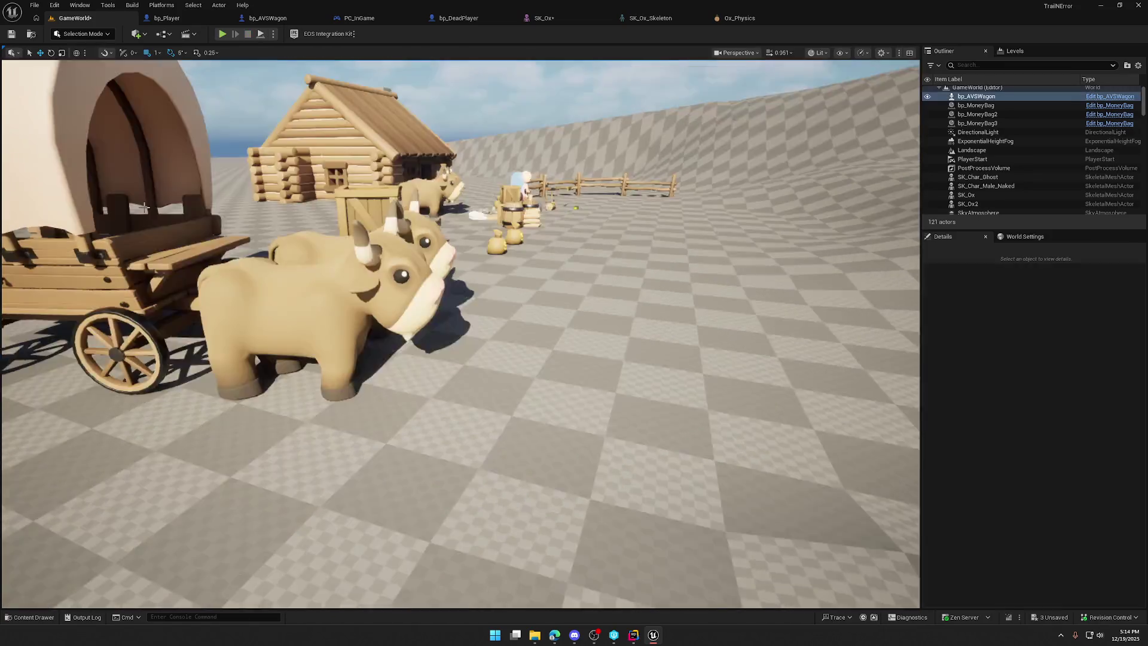
{"action": "left_click", "coordinate": [977, 96]}
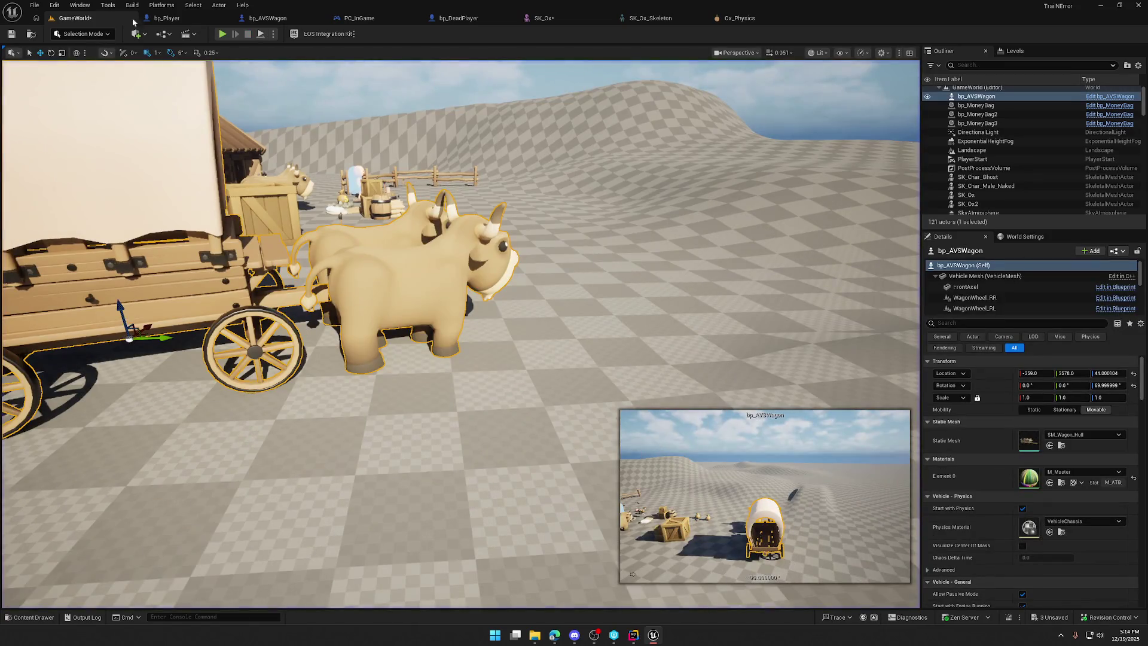
{"action": "left_click", "coordinate": [555, 20]}
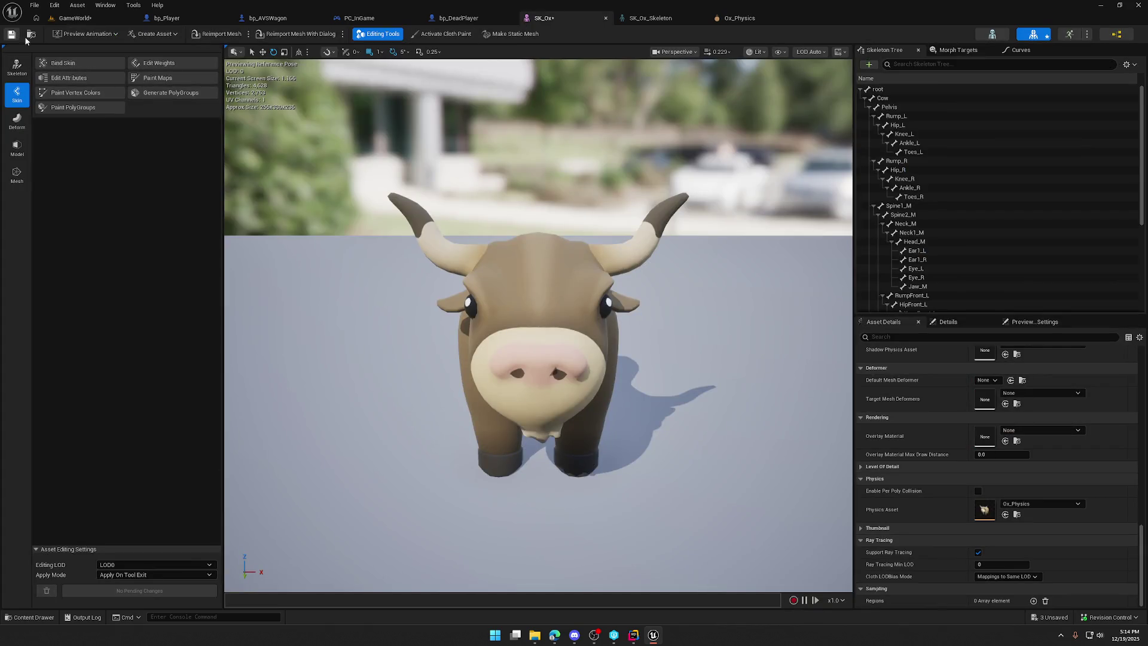
{"action": "key", "text": "ctrl+s"}
{"action": "left_click", "coordinate": [583, 419]}
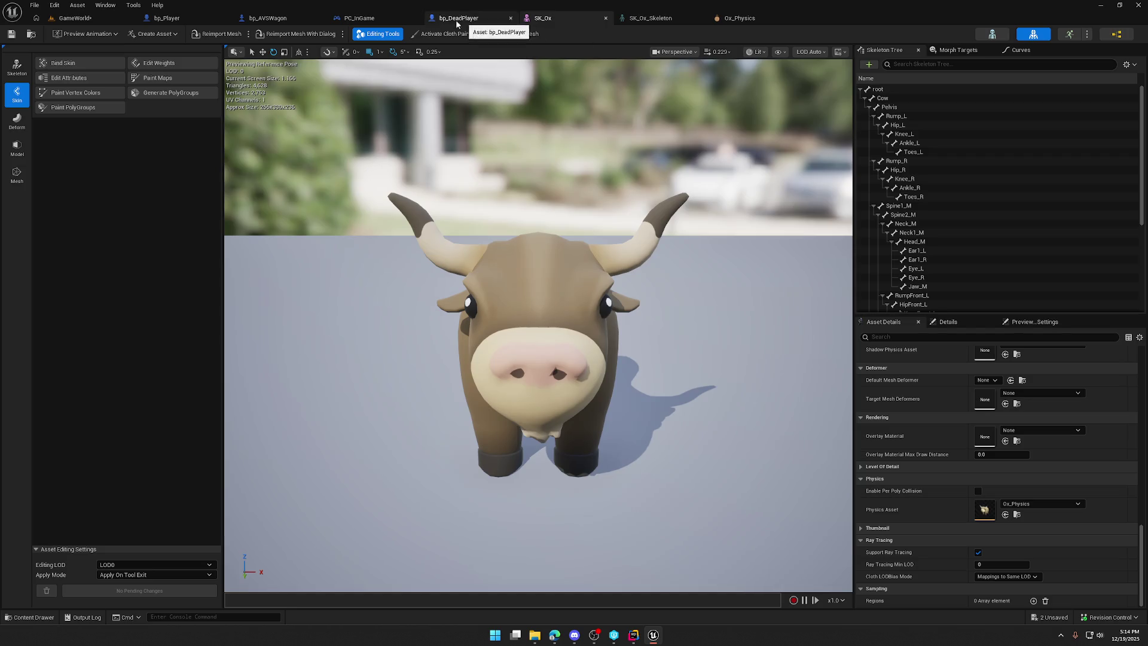
Step: Close the SK_Ox_Skeleton and Ox_Physics editors and return to the GameWorld level
{"action": "left_click", "coordinate": [247, 16]}
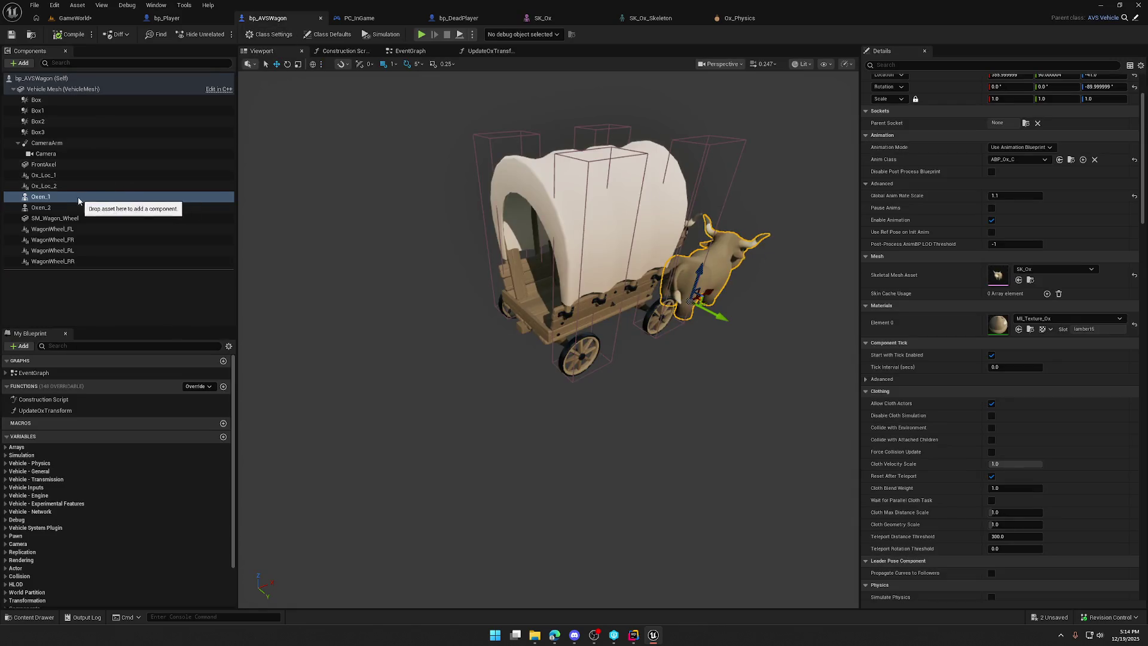
{"action": "scroll", "coordinate": [975, 372], "scroll_direction": "down", "scroll_amount": 15}
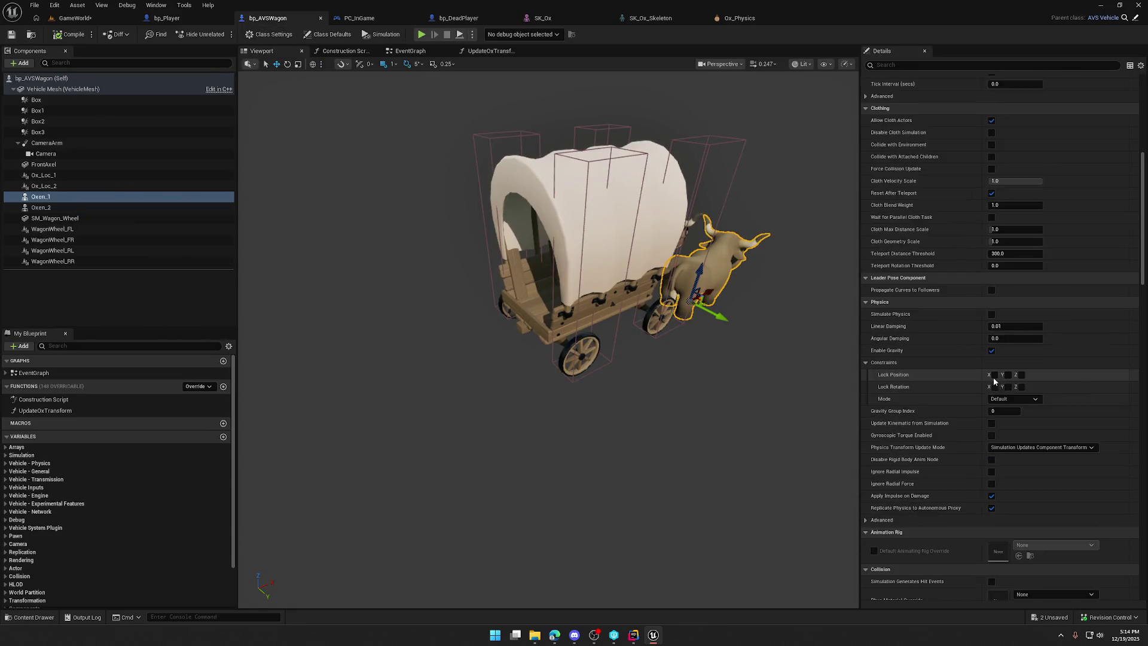
{"action": "scroll", "coordinate": [975, 372], "scroll_direction": "up", "scroll_amount": 15}
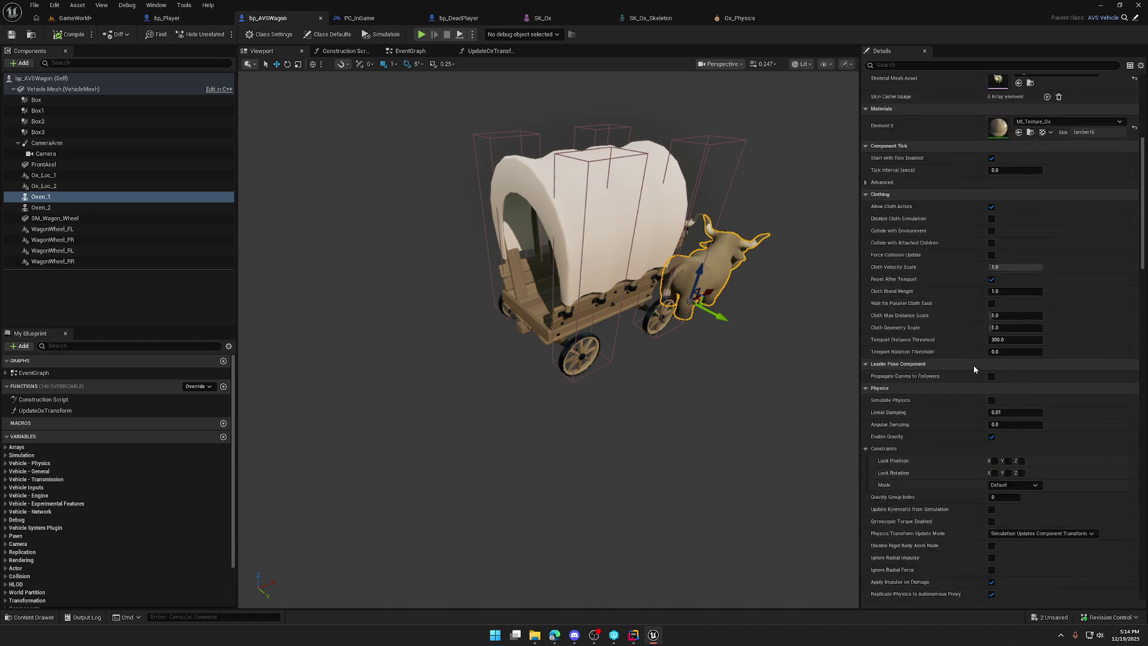
{"action": "double_click", "coordinate": [997, 350]}
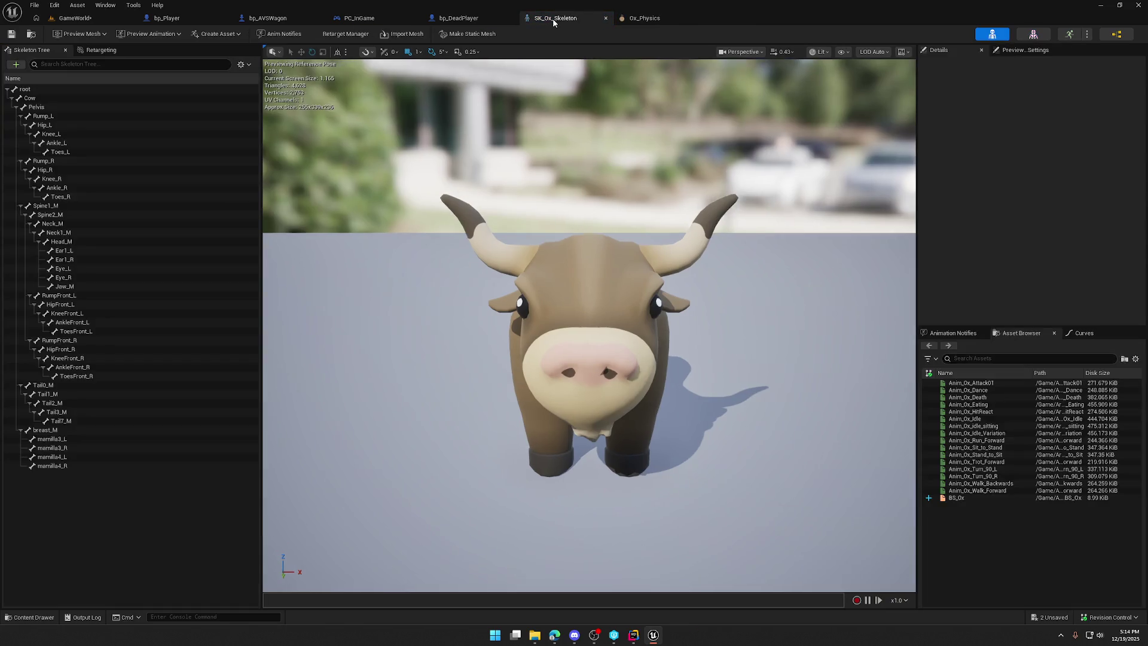
{"action": "middle_click", "coordinate": [554, 22]}
{"action": "middle_click", "coordinate": [554, 23]}
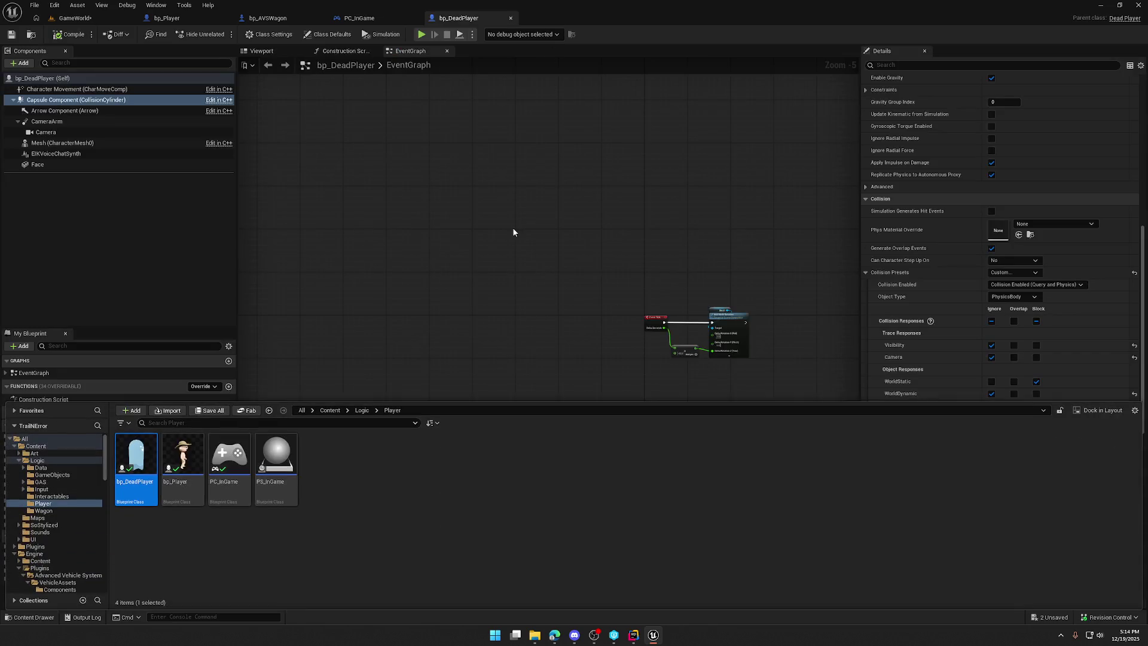
{"action": "left_click", "coordinate": [268, 18]}
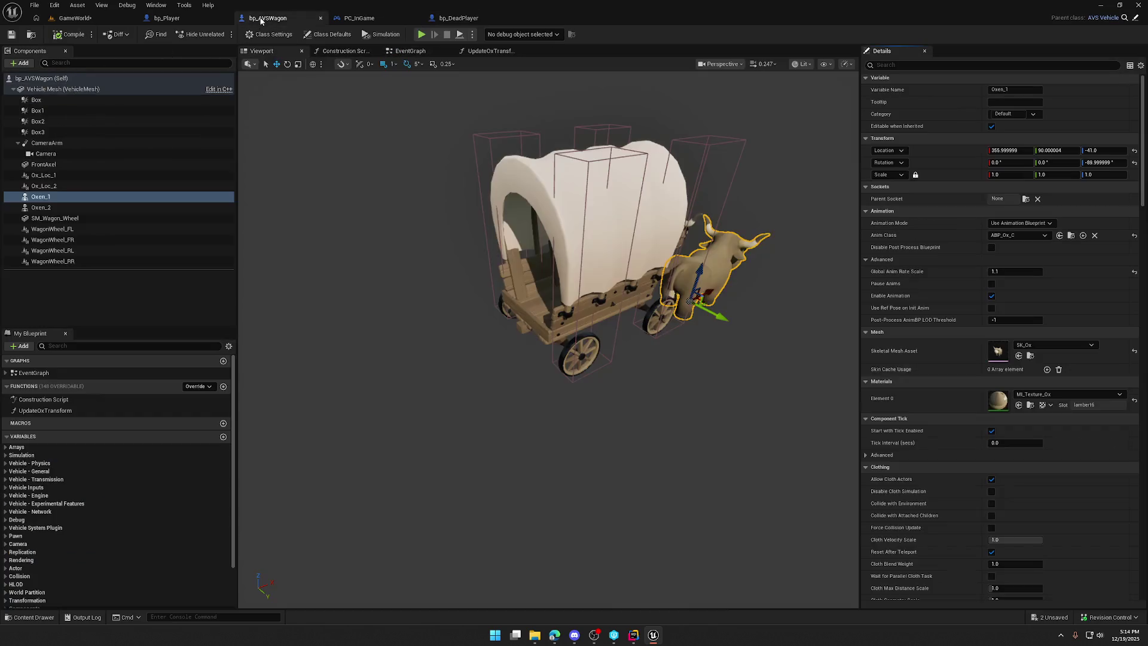
{"action": "double_click", "coordinate": [998, 351]}
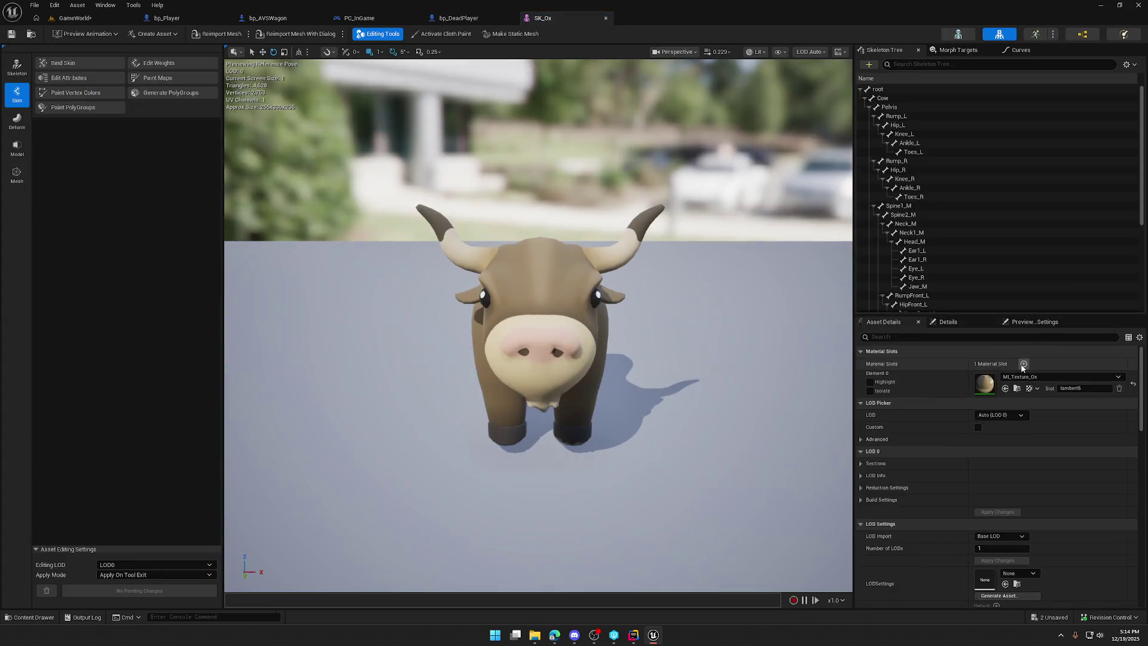
{"action": "left_click", "coordinate": [103, 26]}
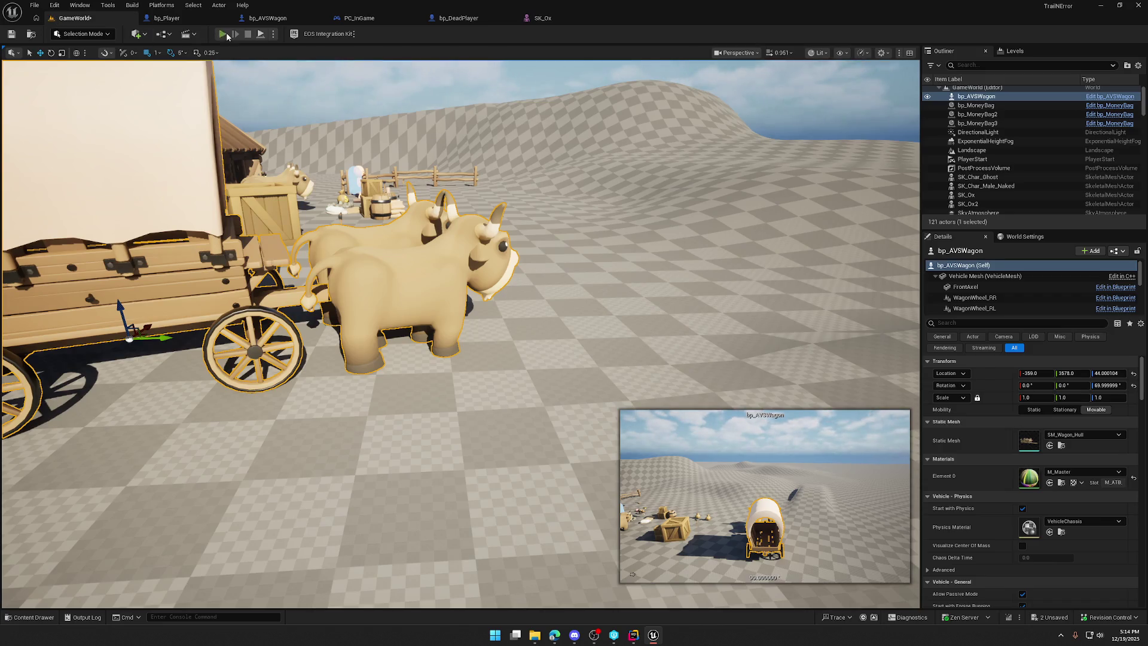
Step: Play-test GameWorld, walking the character into and around the oxen
{"action": "left_click", "coordinate": [227, 36]}
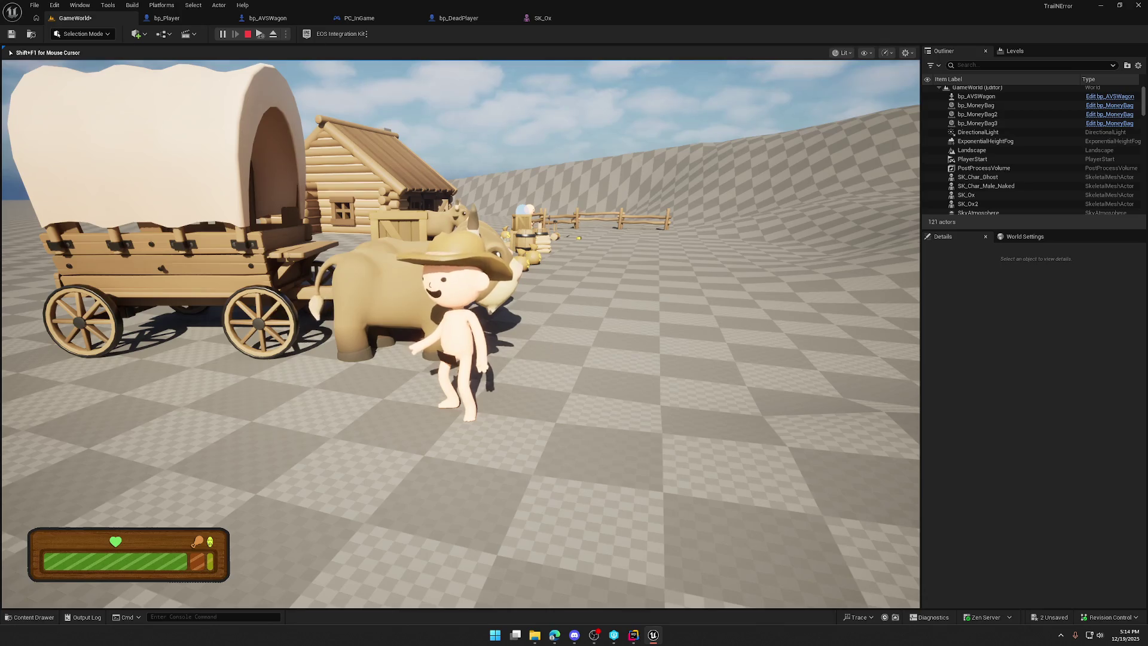
{"action": "key", "text": "w"}
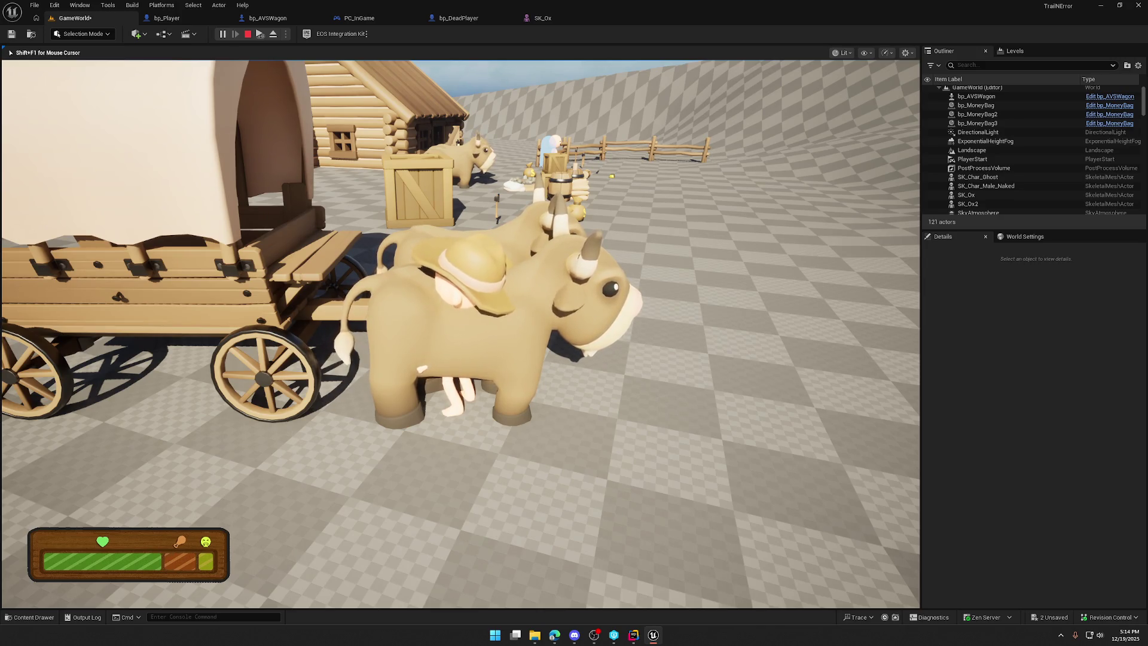
{"action": "key", "text": "s"}
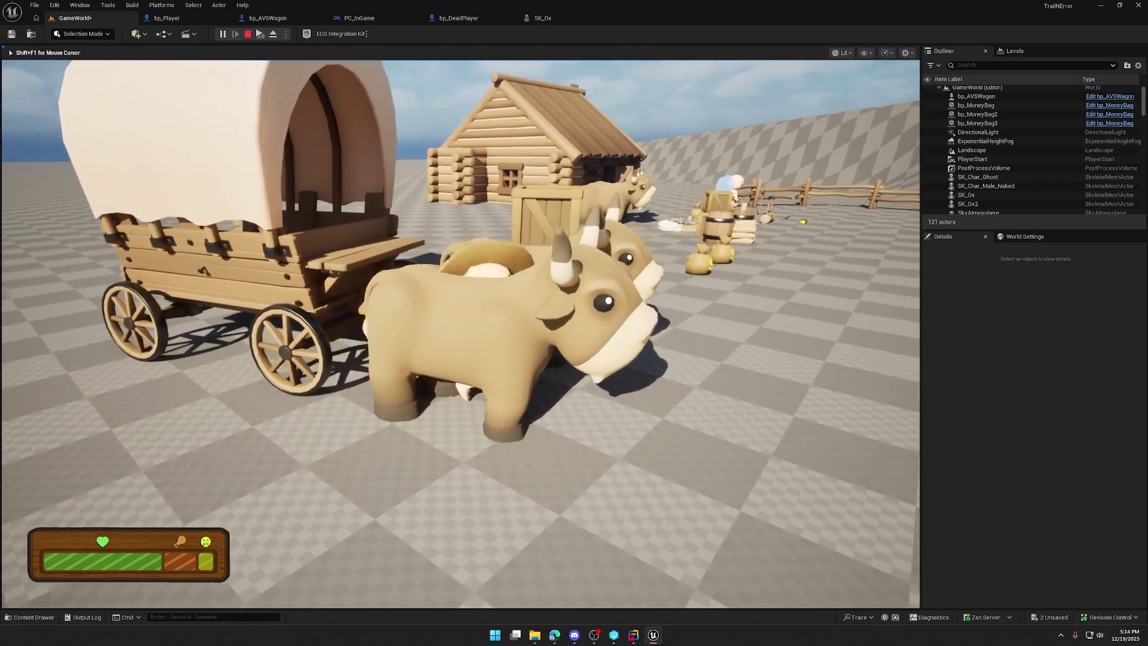
{"action": "key", "text": "Escape"}
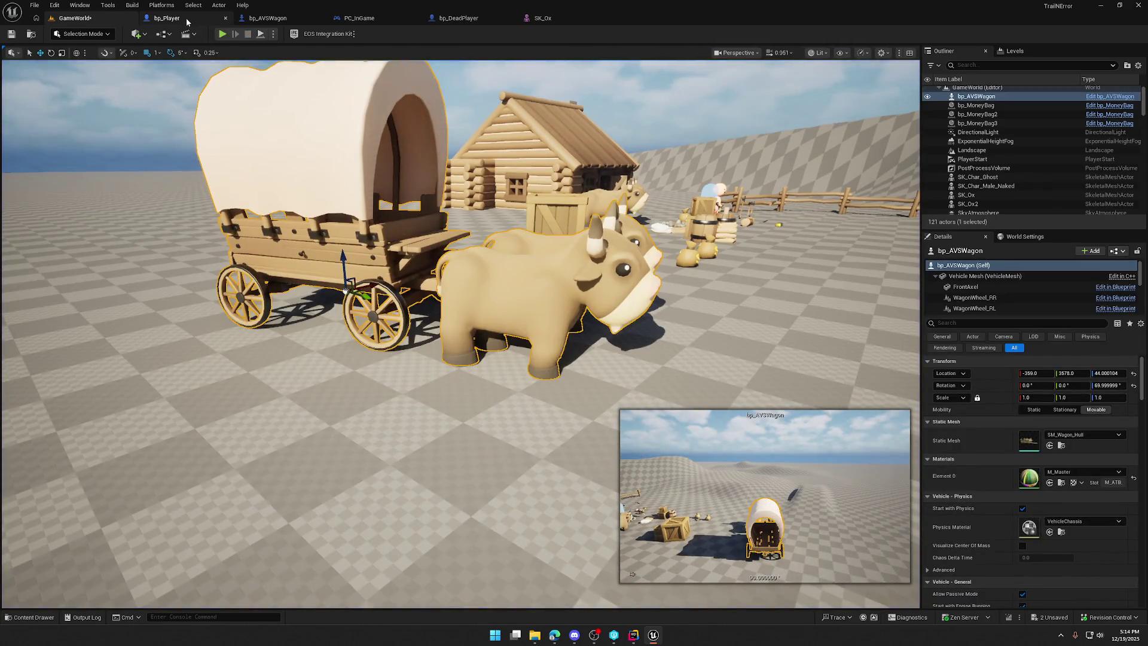
Step: In bp_AVSWagon, select Oxen_1 and Oxen_2 together in Components
{"action": "left_click", "coordinate": [185, 18]}
{"action": "left_click", "coordinate": [268, 18]}
{"action": "left_click", "coordinate": [49, 209], "text": "ctrl"}
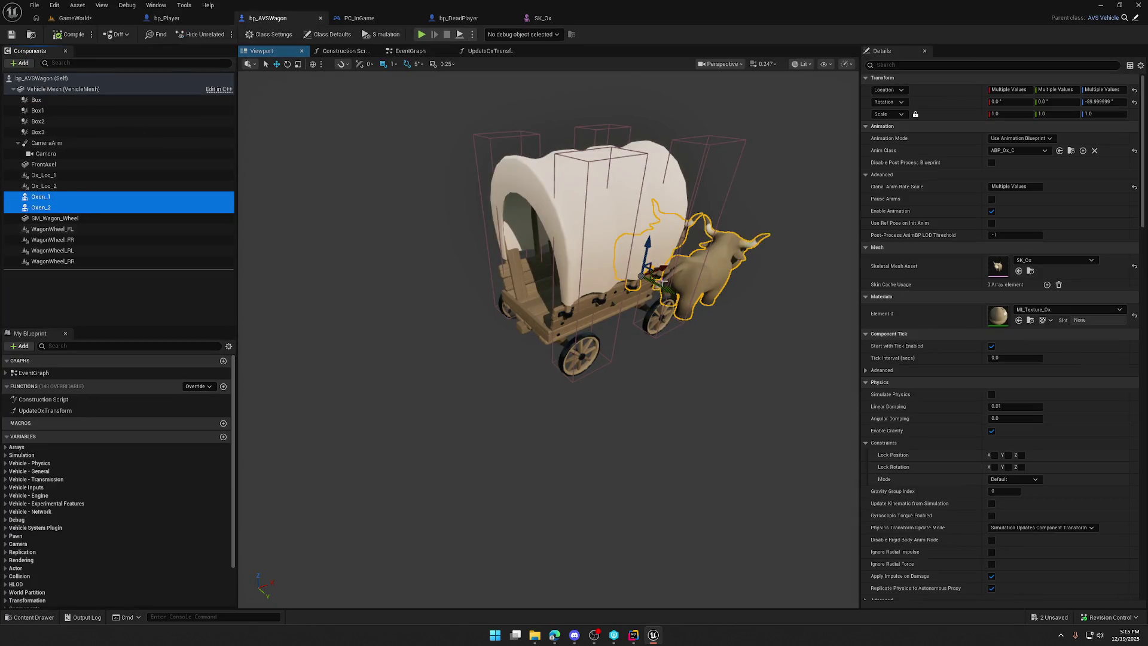
Step: Review the oxen's PhysicsBody collision in Details, then bring up bp_Player's collision
{"action": "scroll", "coordinate": [1048, 462], "scroll_direction": "down", "scroll_amount": 5}
{"action": "scroll", "coordinate": [1015, 420], "scroll_direction": "down", "scroll_amount": 10}
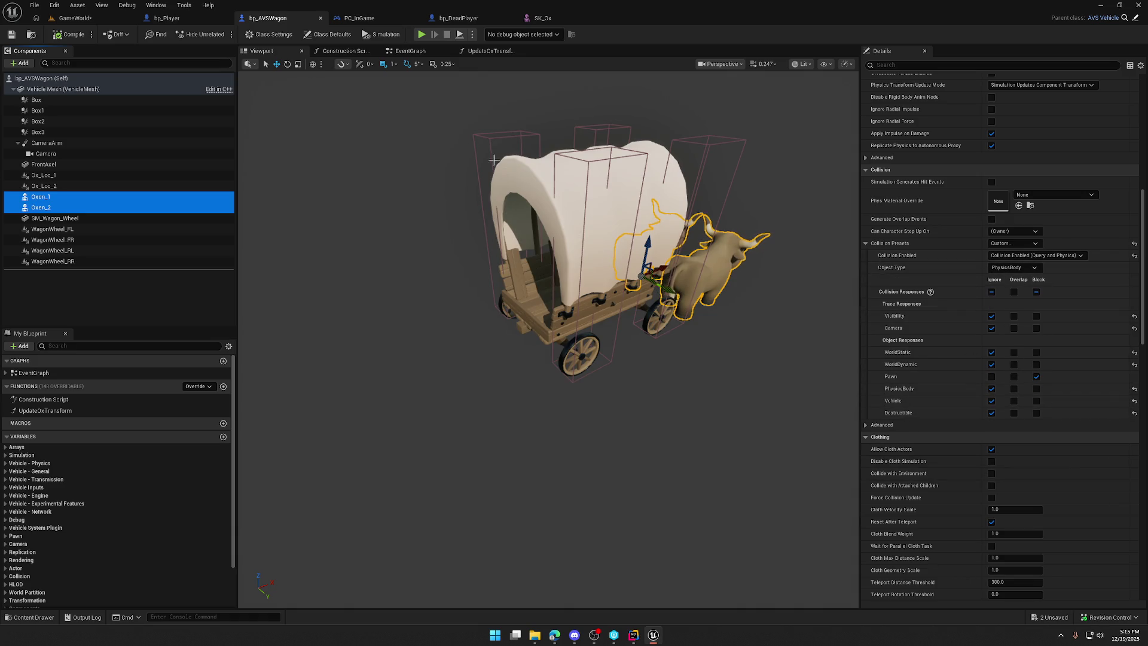
{"action": "left_click", "coordinate": [188, 20]}
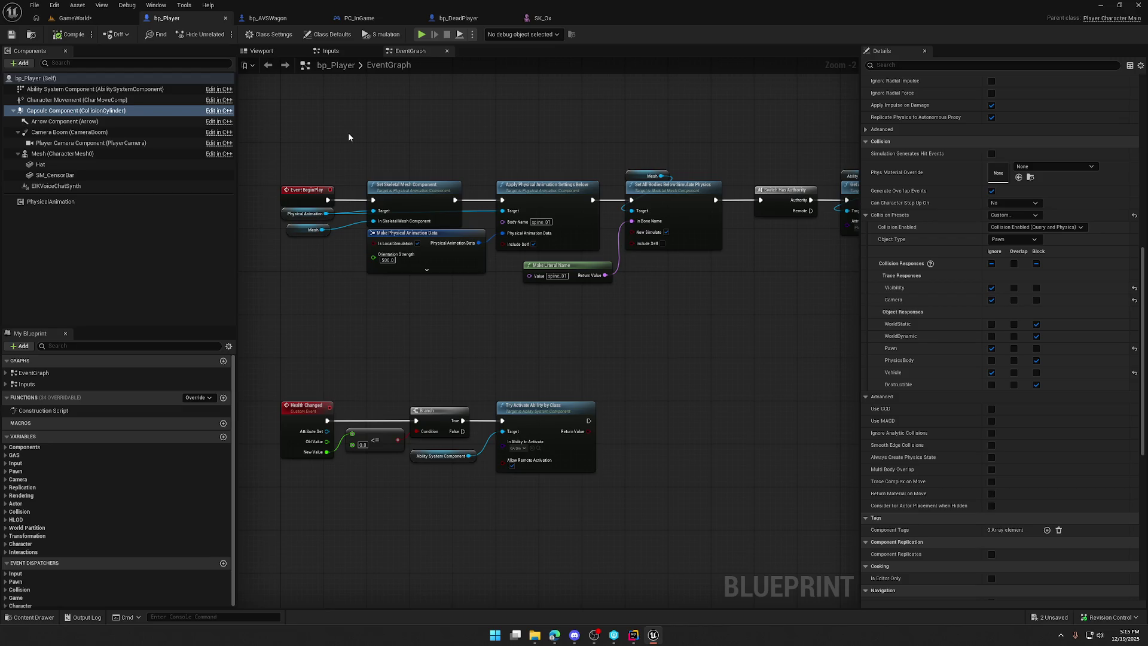
Step: Fly the GameWorld viewport down and closer to look over the wagon and oxen
{"action": "left_click", "coordinate": [117, 18]}
{"action": "scroll", "coordinate": [405, 190], "scroll_direction": "up", "scroll_amount": 10}
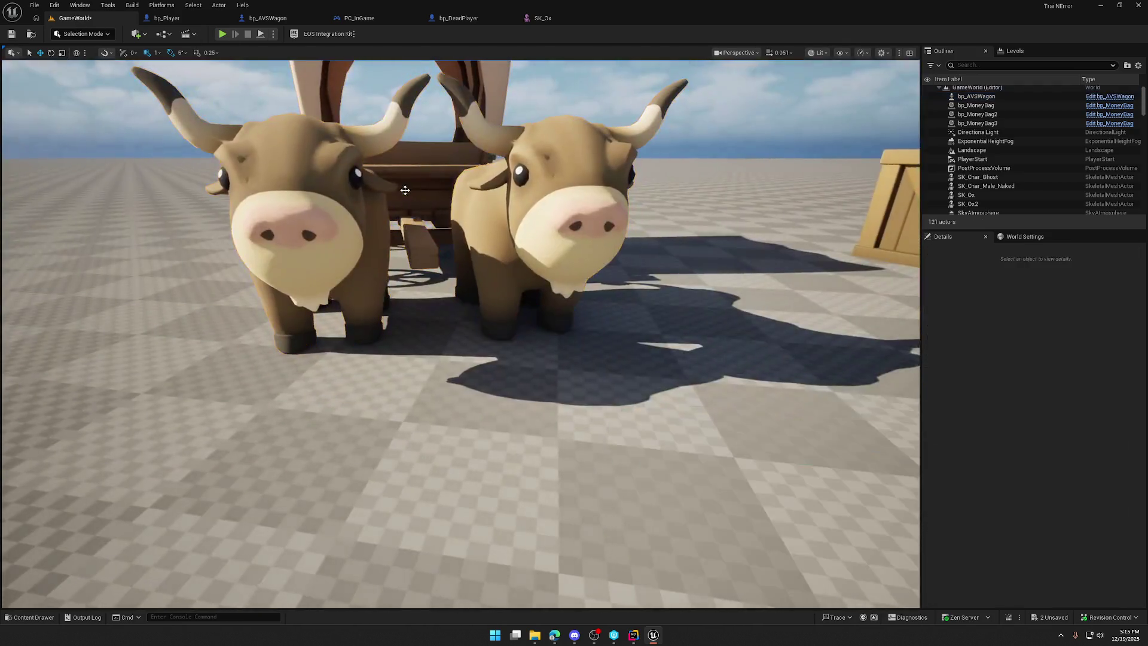
{"action": "mouse_move", "coordinate": [405, 190]}
{"action": "left_mouse_down"}
{"action": "mouse_move", "coordinate": [405, 215]}
{"action": "mouse_move", "coordinate": [405, 179]}
{"action": "mouse_move", "coordinate": [405, 239]}
{"action": "mouse_move", "coordinate": [405, 185]}
{"action": "mouse_move", "coordinate": [405, 197]}
{"action": "left_mouse_up"}
{"action": "mouse_move", "coordinate": [390, 141]}
{"action": "left_mouse_down"}
{"action": "mouse_move", "coordinate": [390, 126]}
{"action": "mouse_move", "coordinate": [390, 141]}
{"action": "left_mouse_up"}
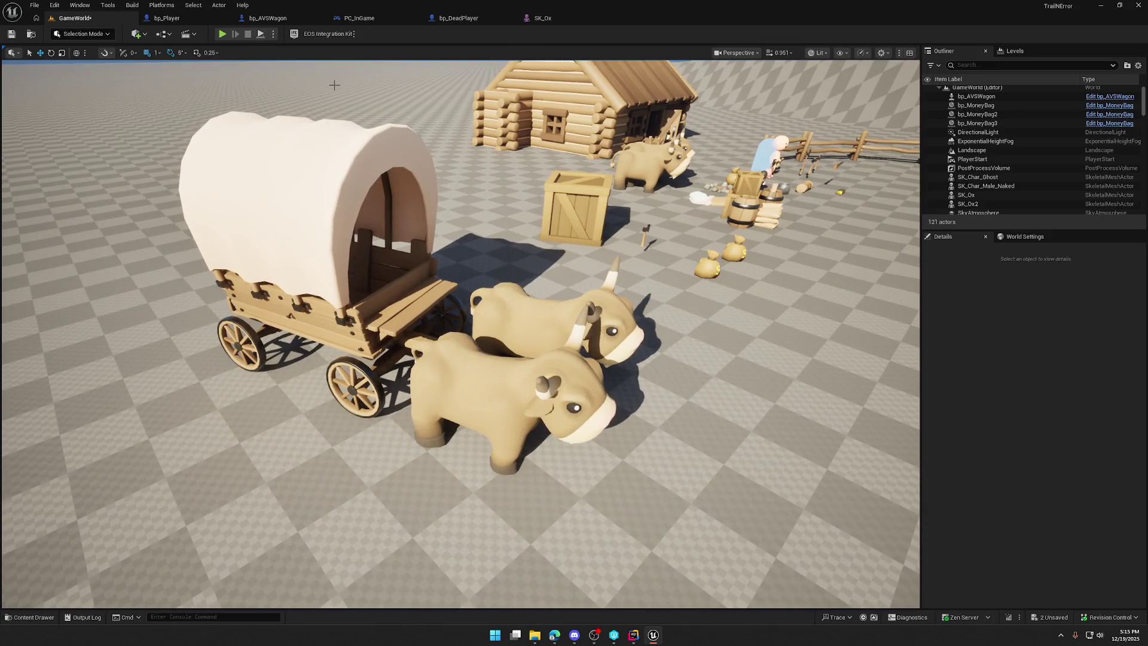
Step: Cycle through the SK_Ox, GameWorld and bp_Player tabs, ending on bp_AVSWagon
{"action": "left_click", "coordinate": [545, 18]}
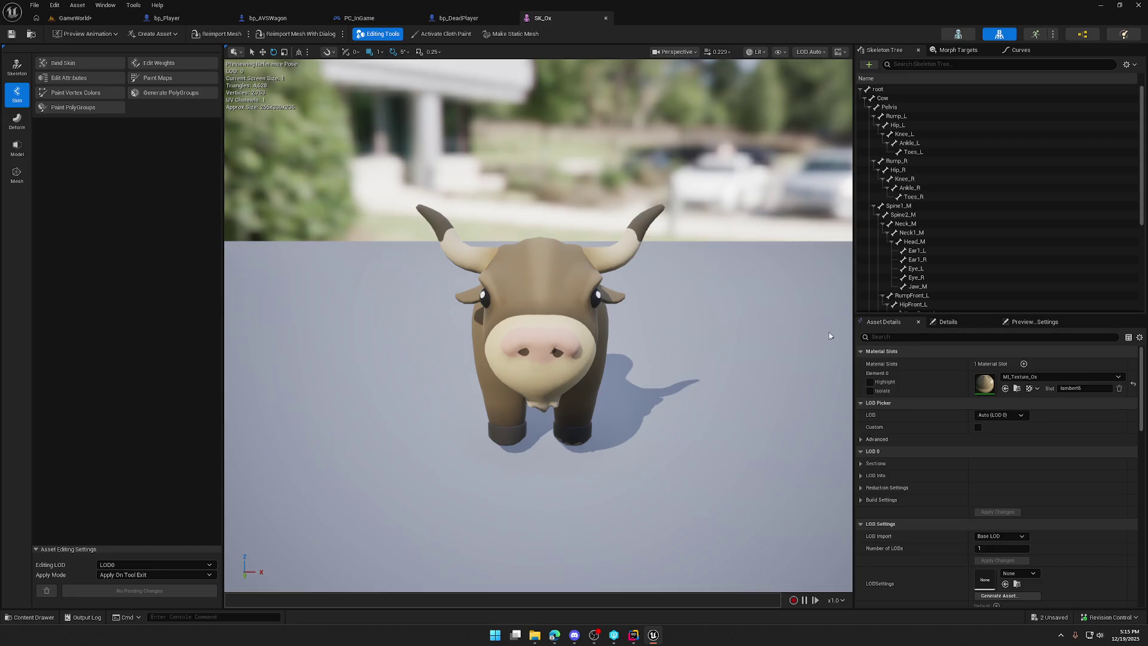
{"action": "left_click", "coordinate": [75, 18]}
{"action": "left_click", "coordinate": [167, 18]}
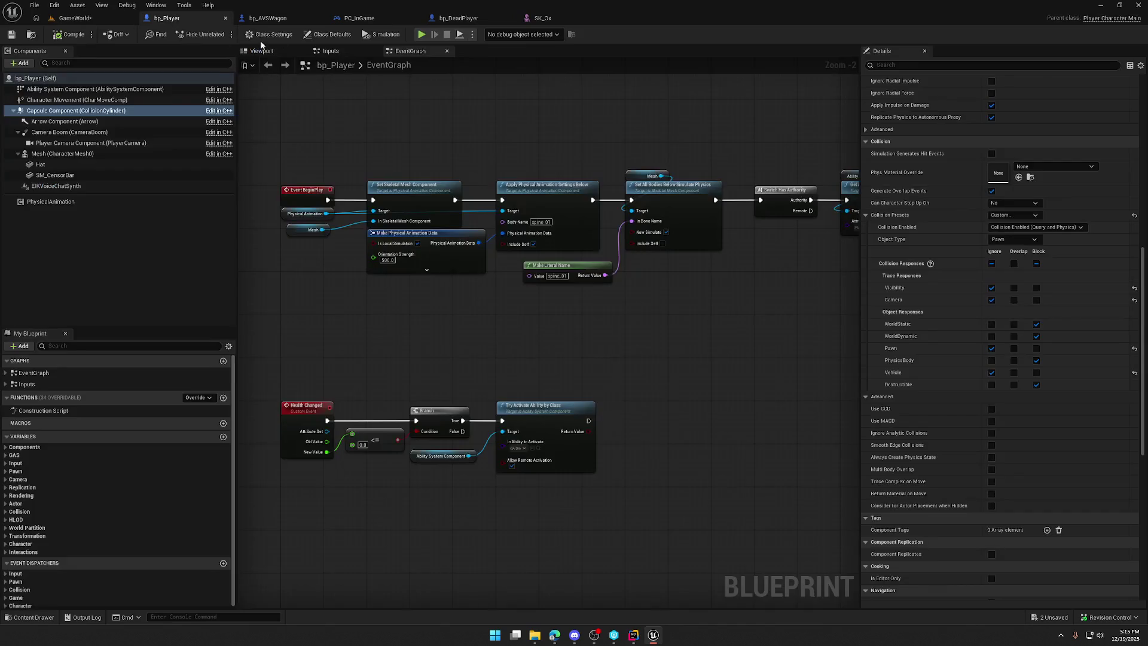
{"action": "left_click", "coordinate": [299, 18]}
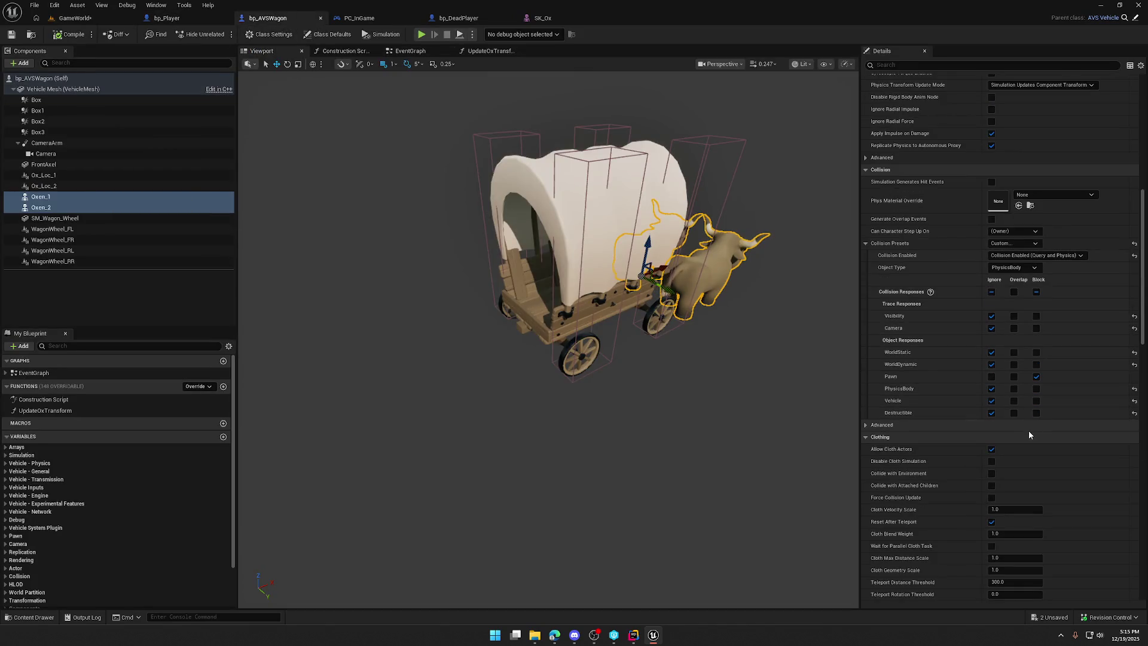
{"action": "scroll", "coordinate": [1017, 389], "scroll_direction": "up", "scroll_amount": 10}
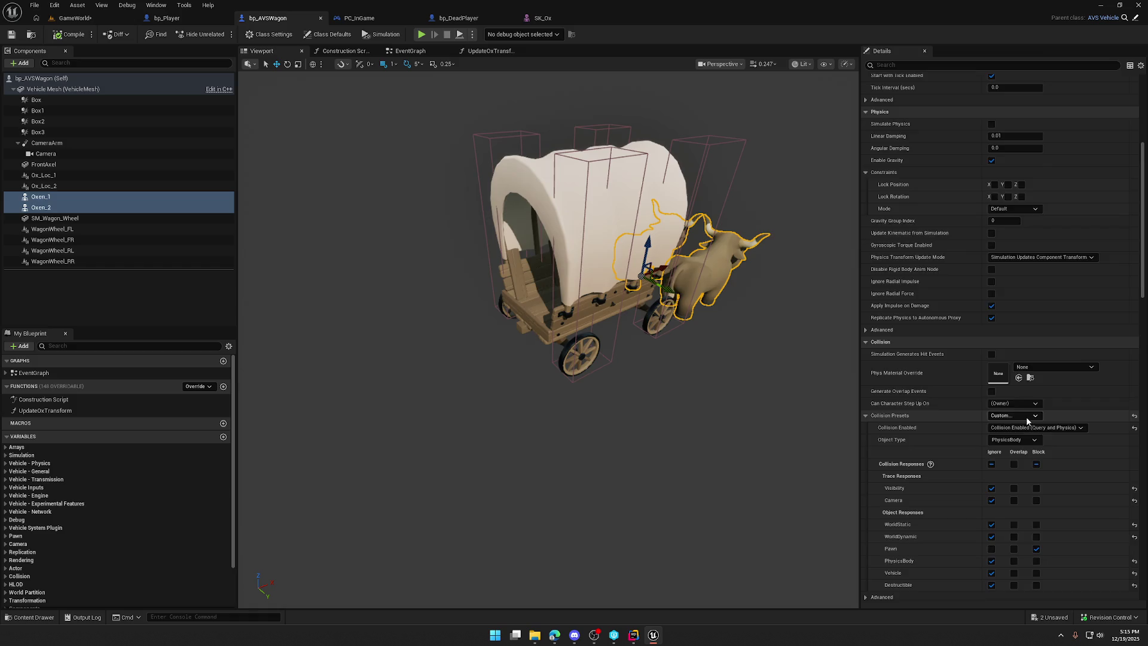
{"action": "scroll", "coordinate": [1027, 422], "scroll_direction": "up", "scroll_amount": 3}
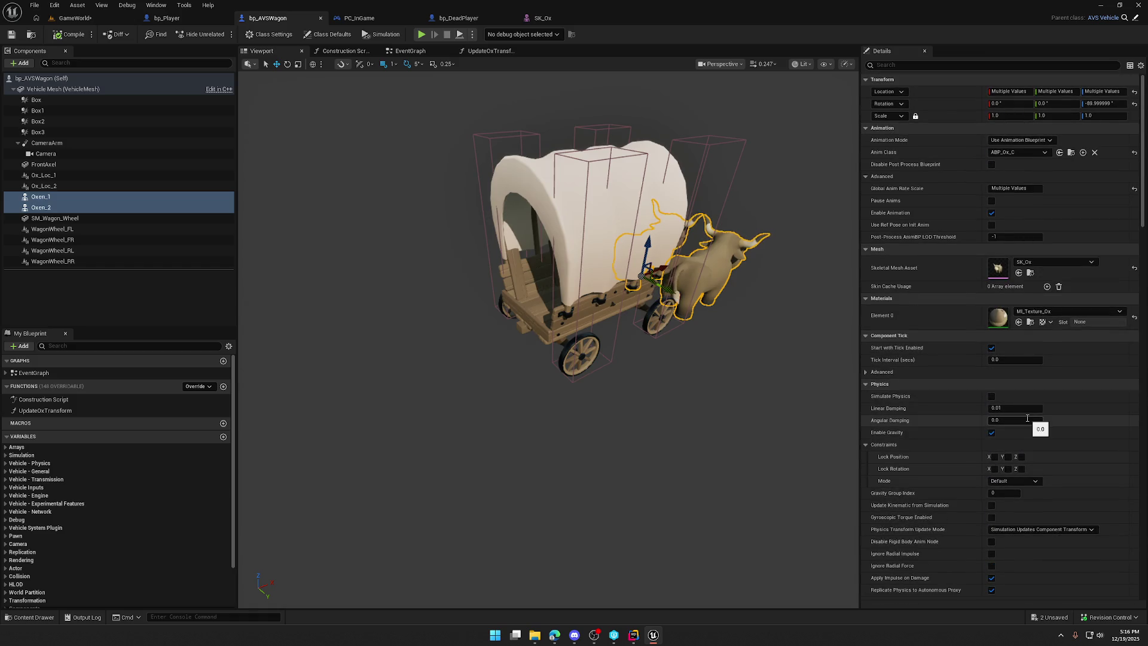
{"action": "left_click", "coordinate": [903, 70]}
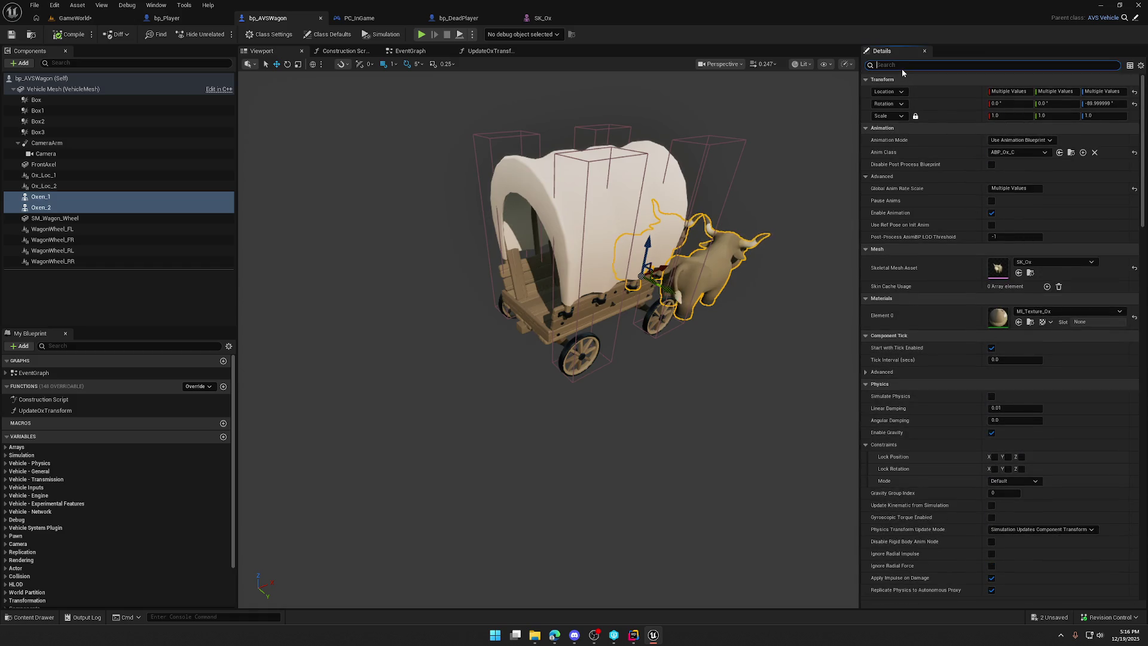
{"action": "type", "text": "phys"}
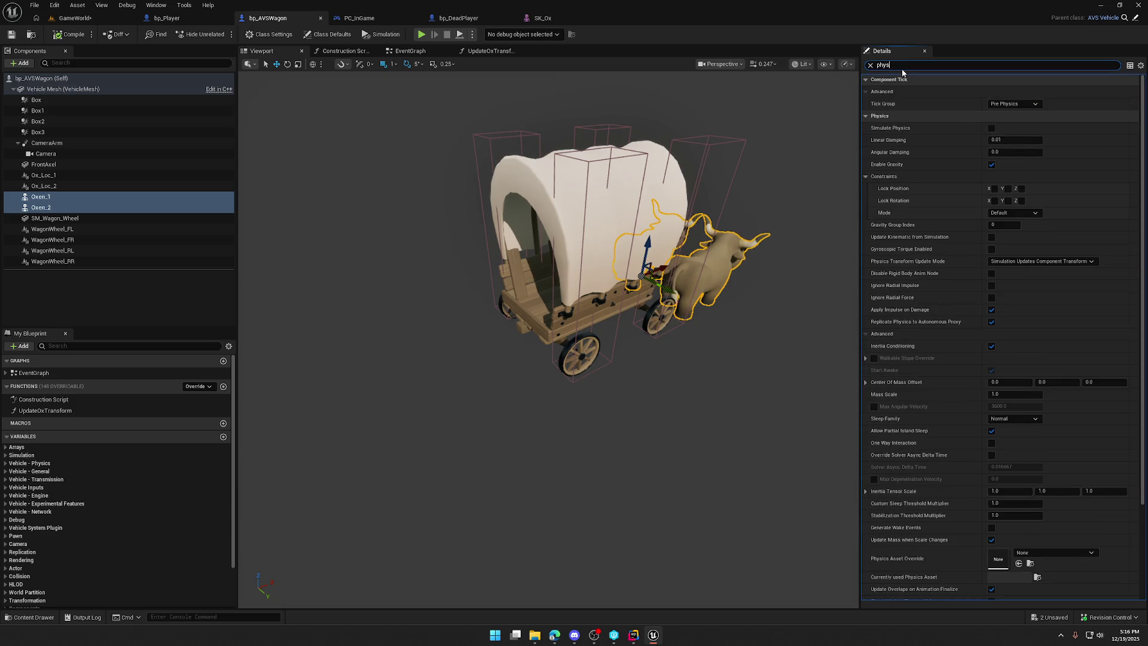
{"action": "scroll", "coordinate": [957, 311], "scroll_direction": "down", "scroll_amount": 3}
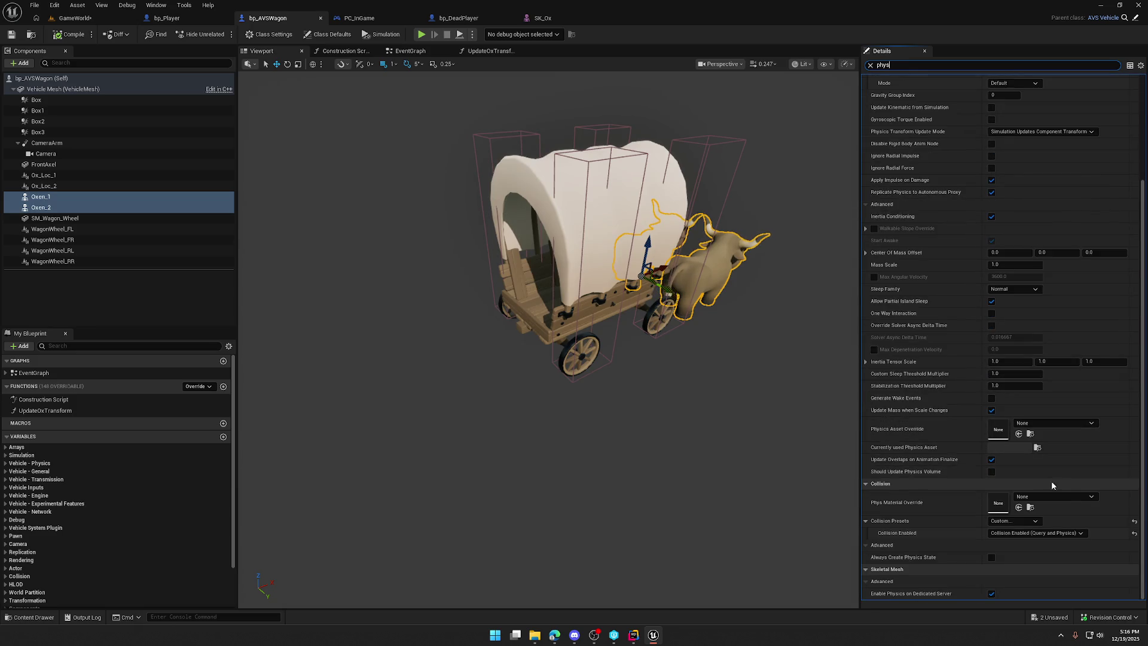
{"action": "left_click", "coordinate": [870, 65]}
{"action": "scroll", "coordinate": [935, 460], "scroll_direction": "down", "scroll_amount": 5}
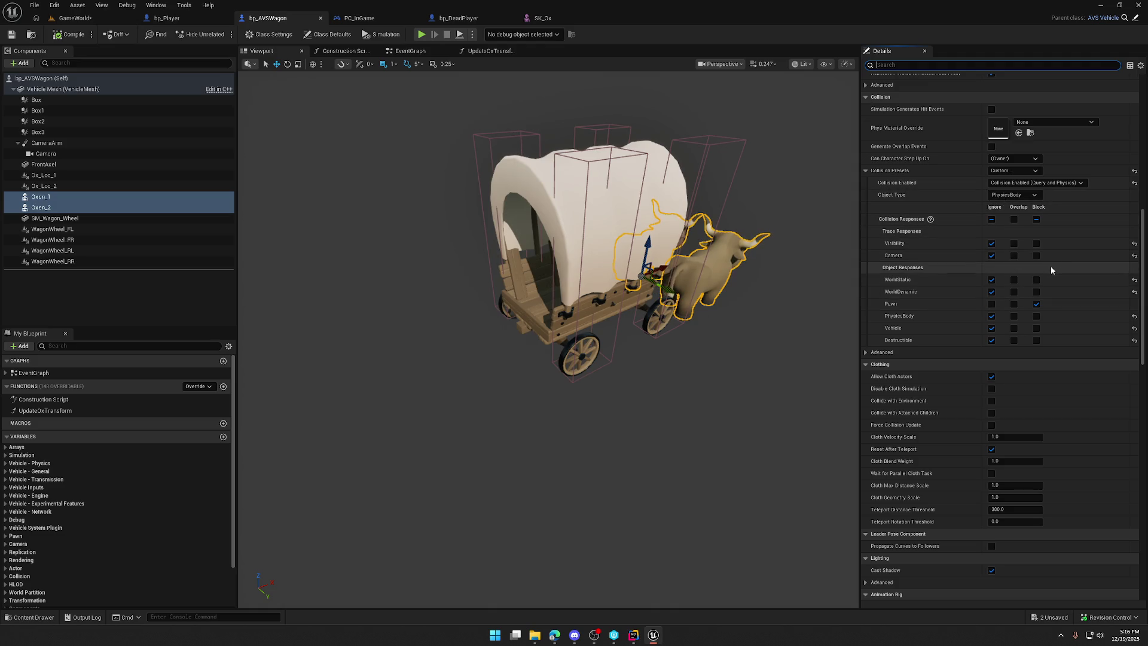
{"action": "scroll", "coordinate": [1066, 256], "scroll_direction": "up", "scroll_amount": 10}
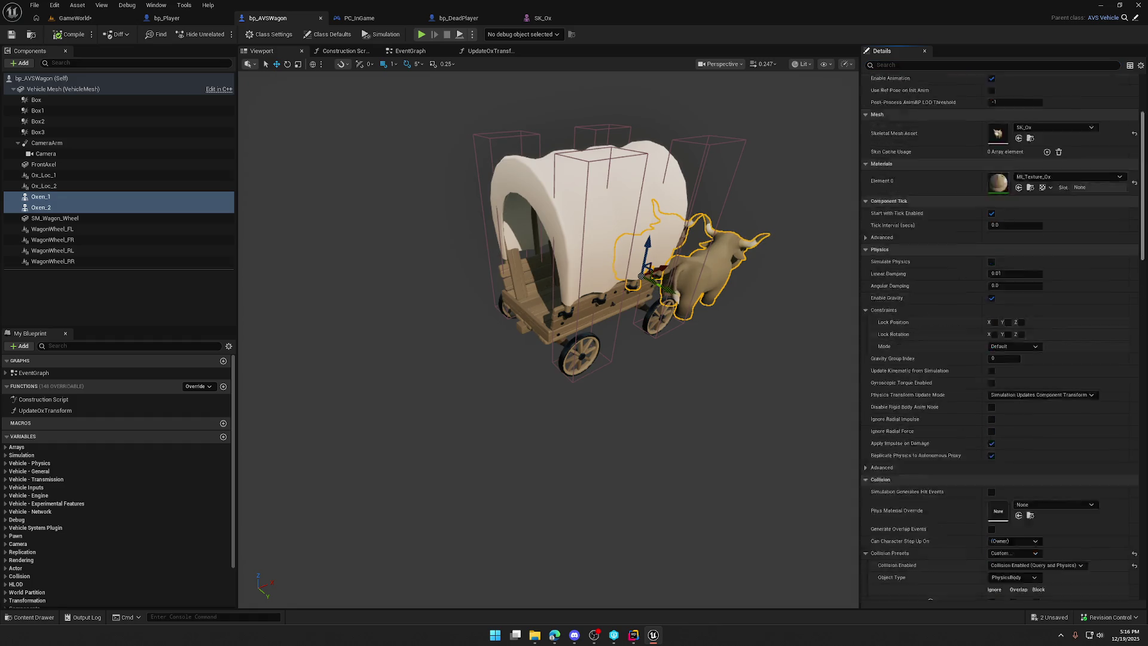
{"action": "left_click", "coordinate": [1135, 269]}
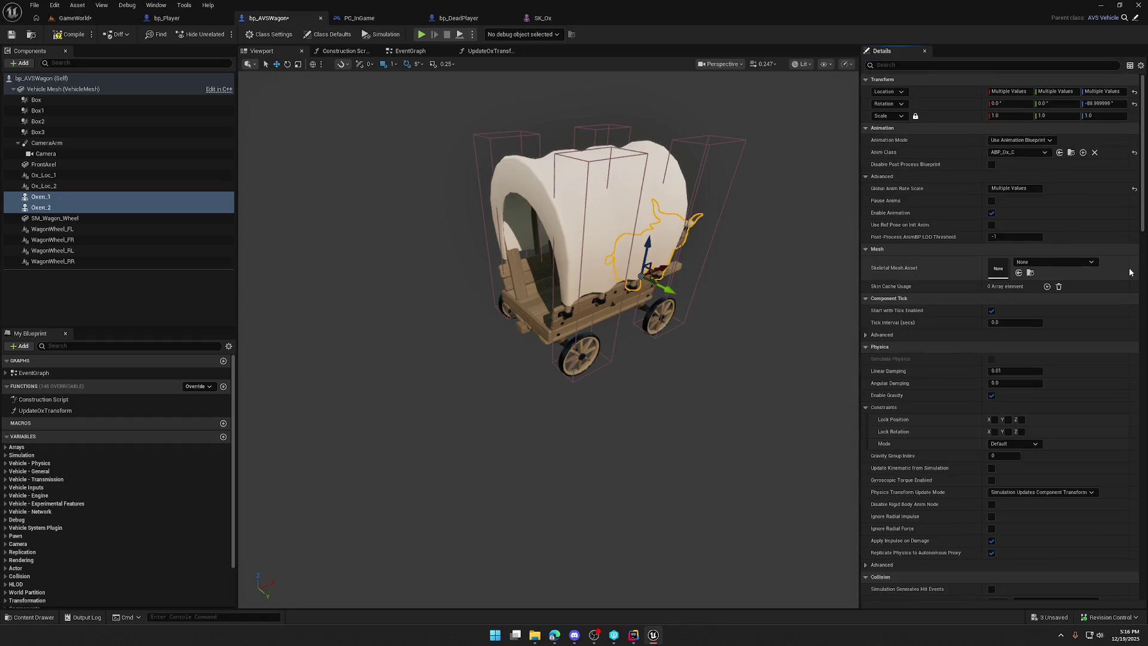
Step: Compile, select and frame the oxen, and try DefaultSkeletalMesh on the second ox
{"action": "left_click", "coordinate": [56, 37]}
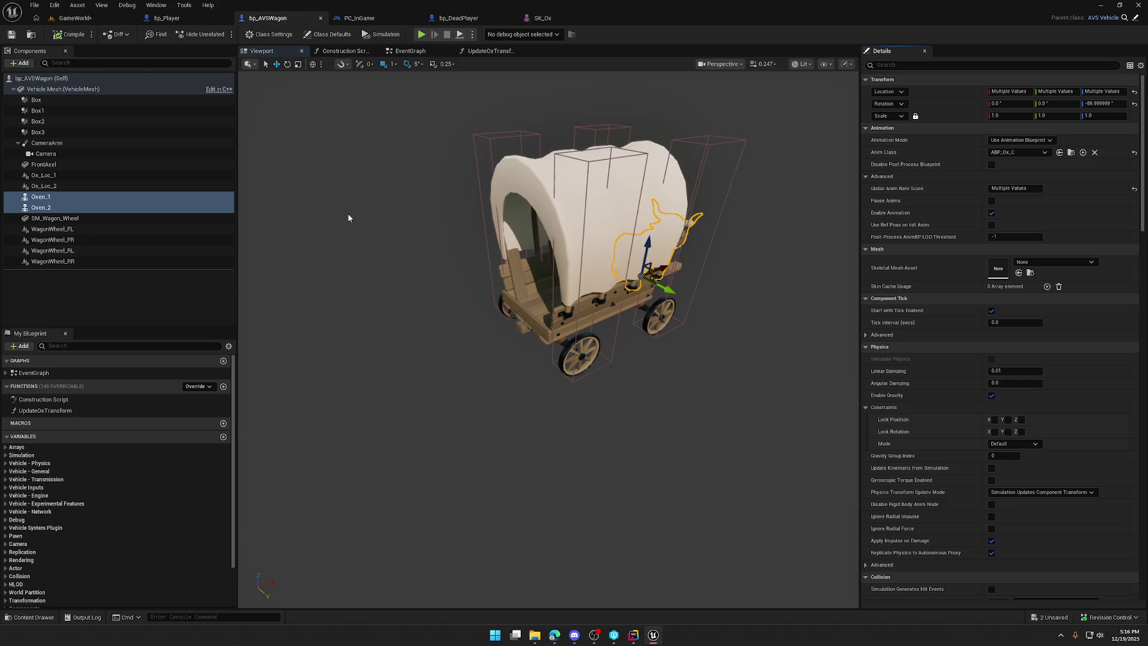
{"action": "left_click", "coordinate": [49, 201]}
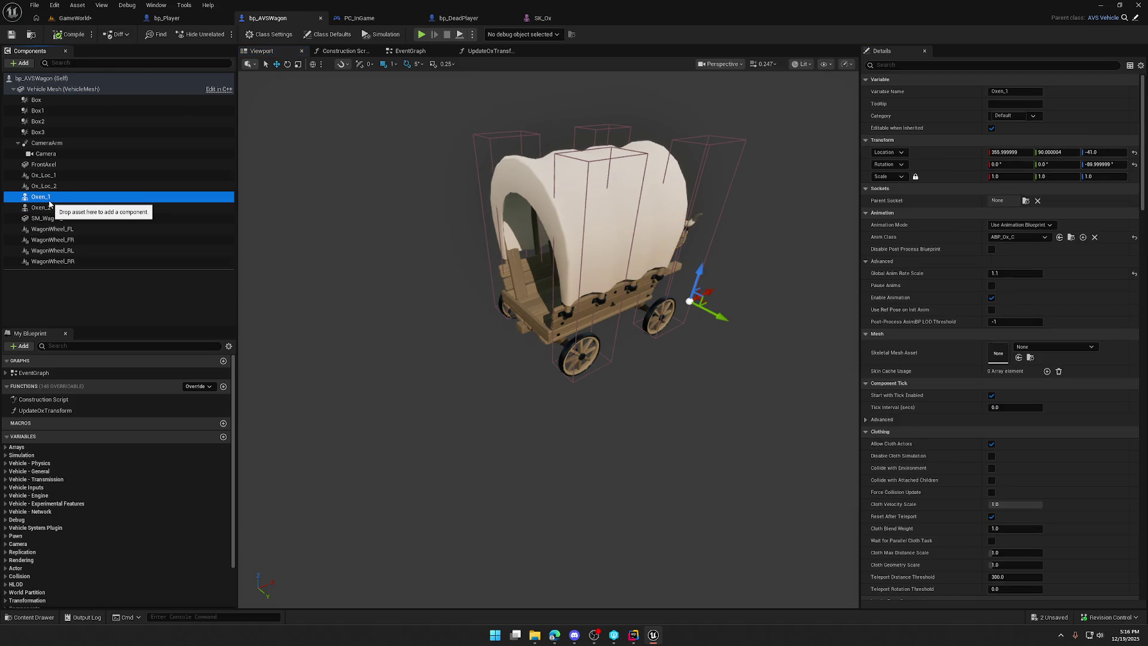
{"action": "left_click", "coordinate": [49, 206]}
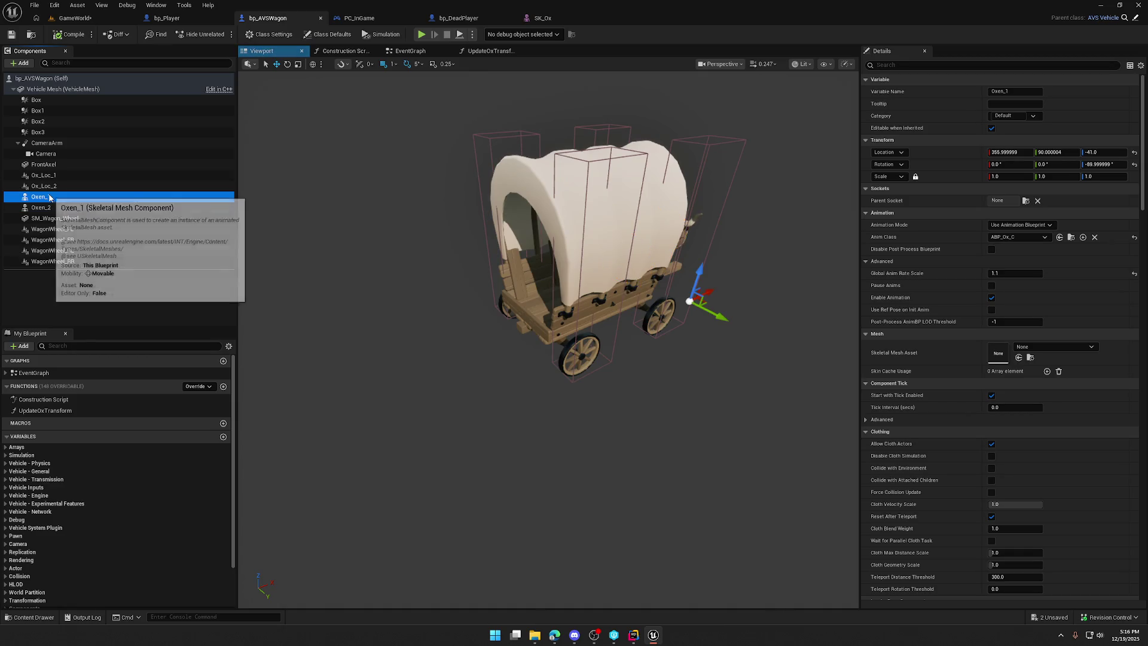
{"action": "double_click", "coordinate": [42, 197]}
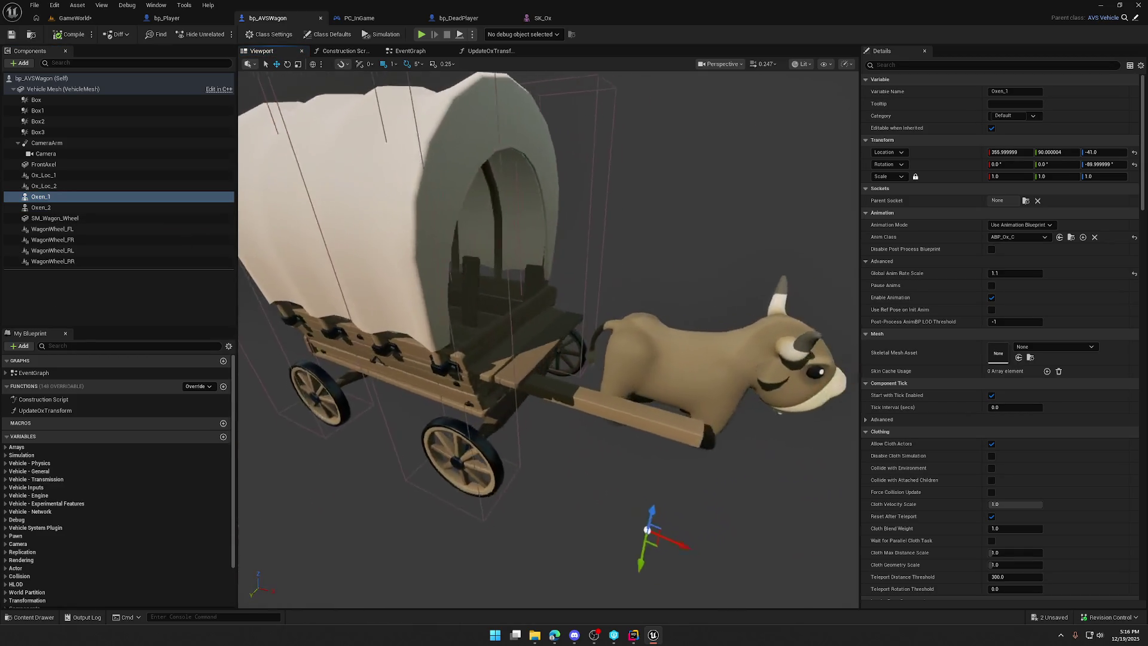
{"action": "left_click", "coordinate": [598, 371]}
{"action": "left_click", "coordinate": [1023, 348]}
{"action": "left_click", "coordinate": [1056, 391]}
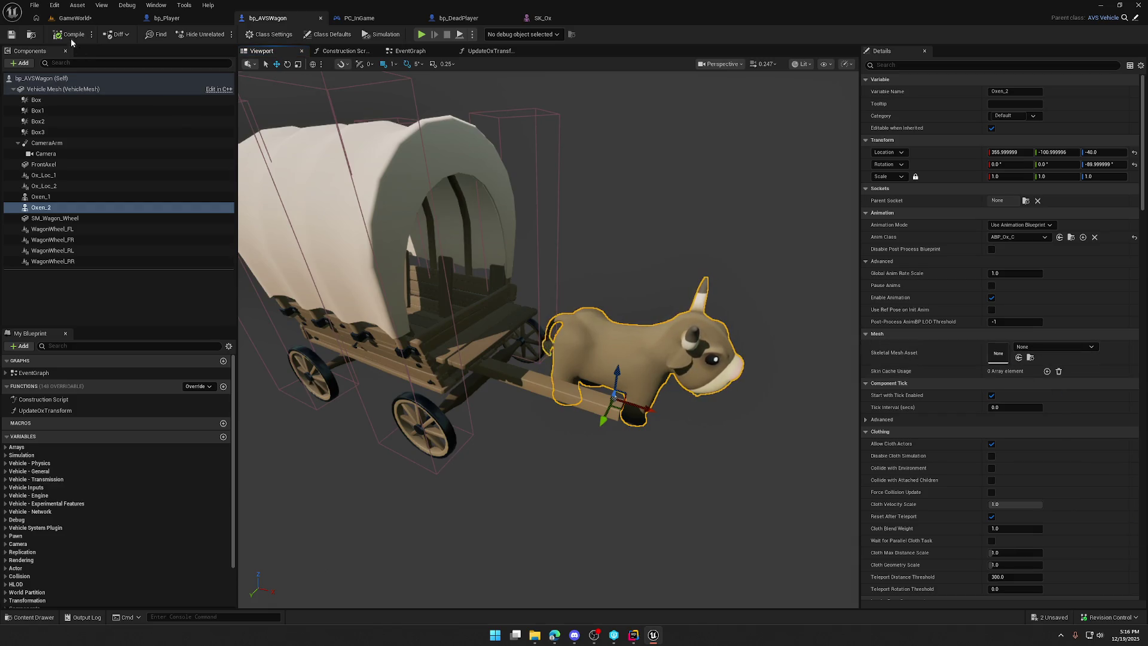
{"action": "left_click", "coordinate": [1036, 348]}
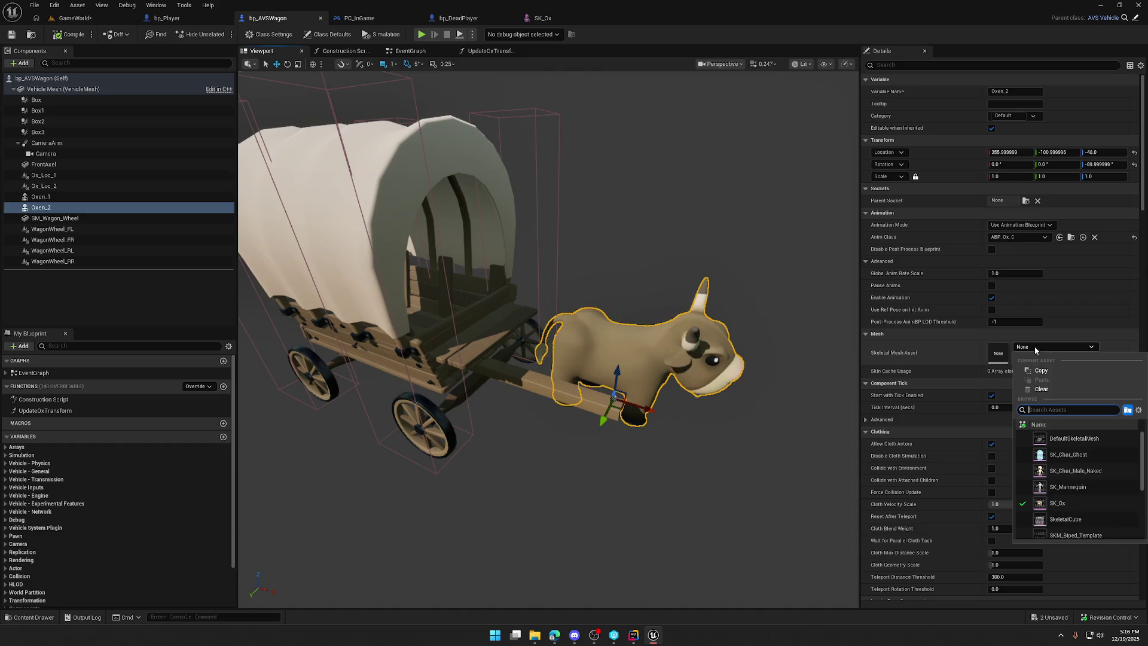
{"action": "left_click", "coordinate": [1074, 438]}
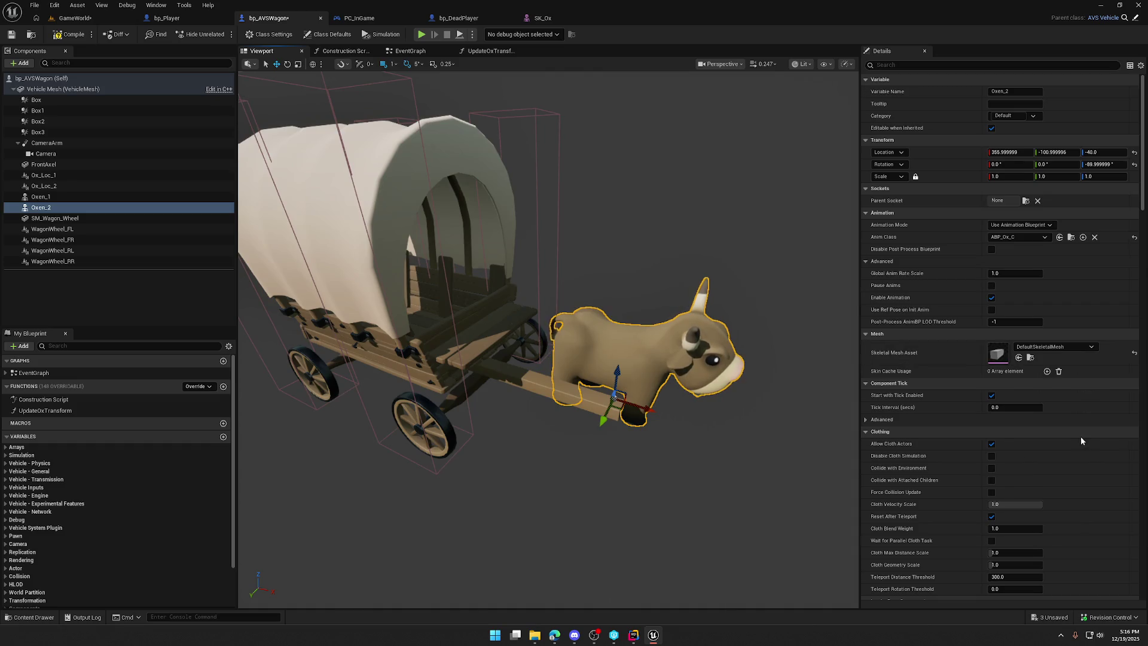
Step: Set Oxen_2's Skeletal Mesh Asset to SK_Ox after clearing a mistaken SK_Char_Ghost pick
{"action": "left_click", "coordinate": [62, 34]}
{"action": "left_click", "coordinate": [41, 207]}
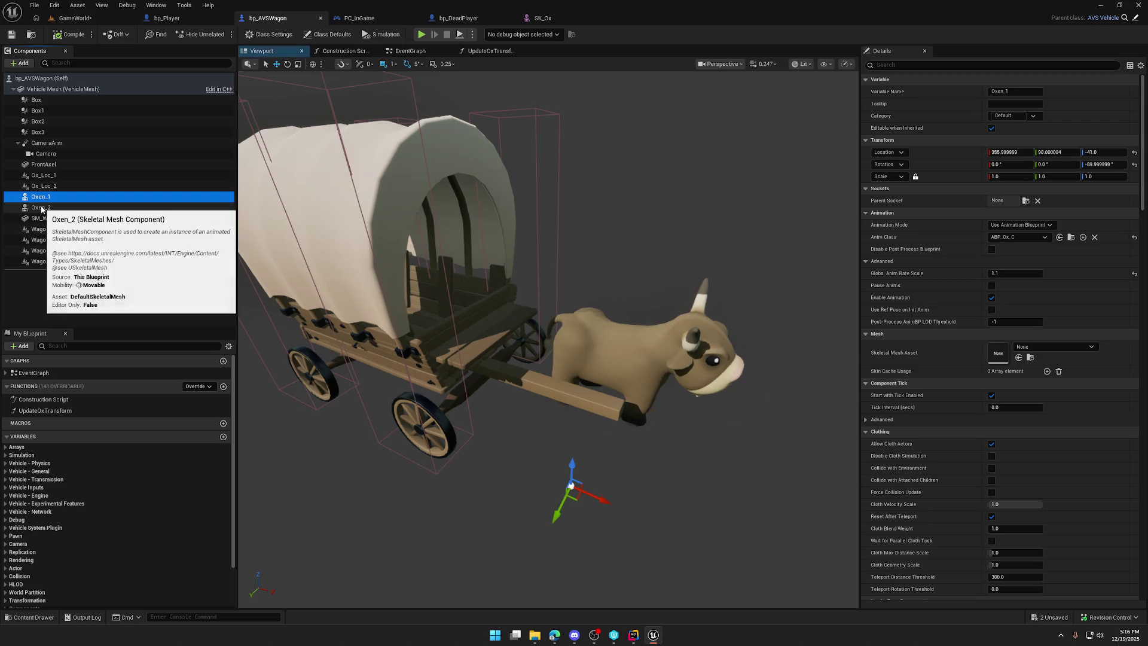
{"action": "left_click", "coordinate": [1054, 347]}
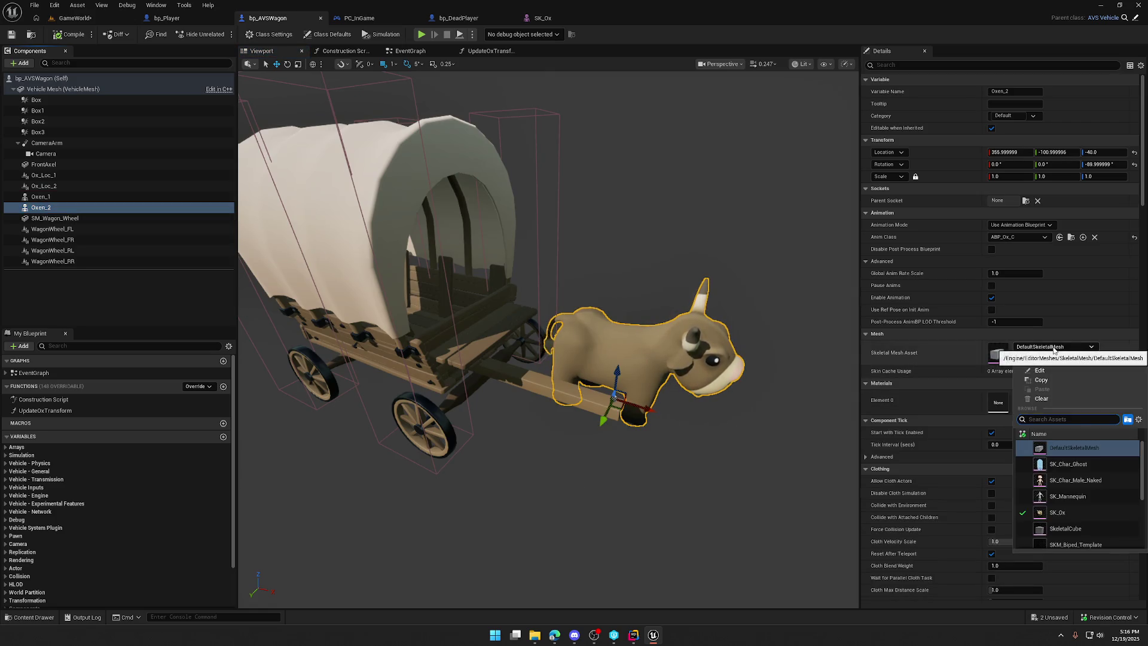
{"action": "left_click", "coordinate": [1069, 465]}
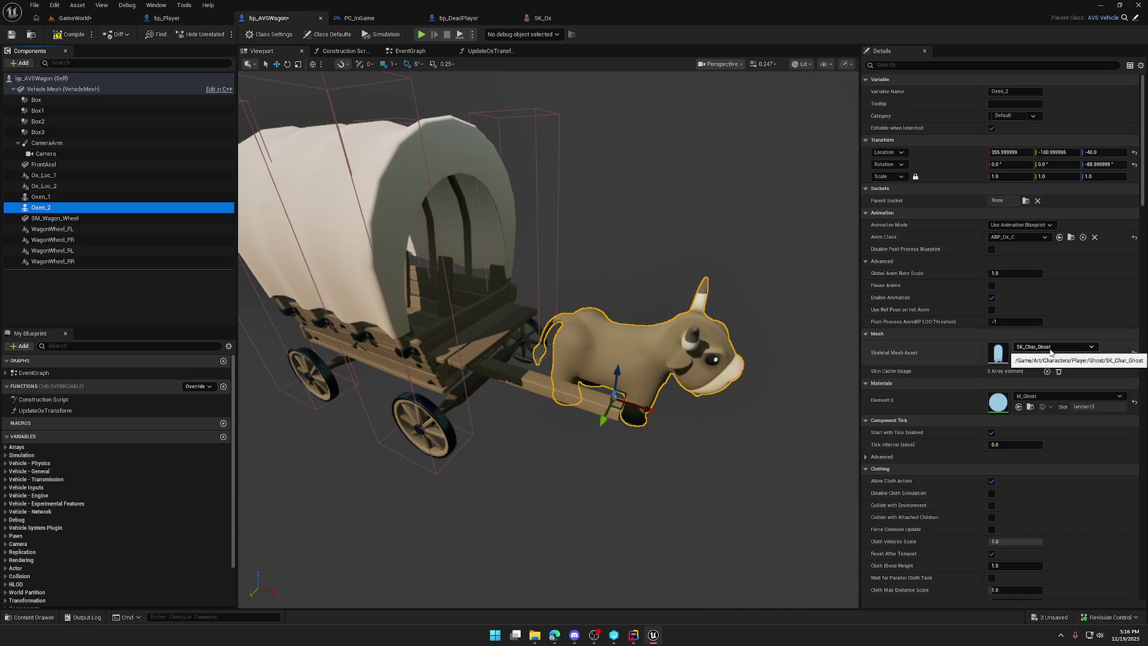
{"action": "left_click", "coordinate": [1134, 353]}
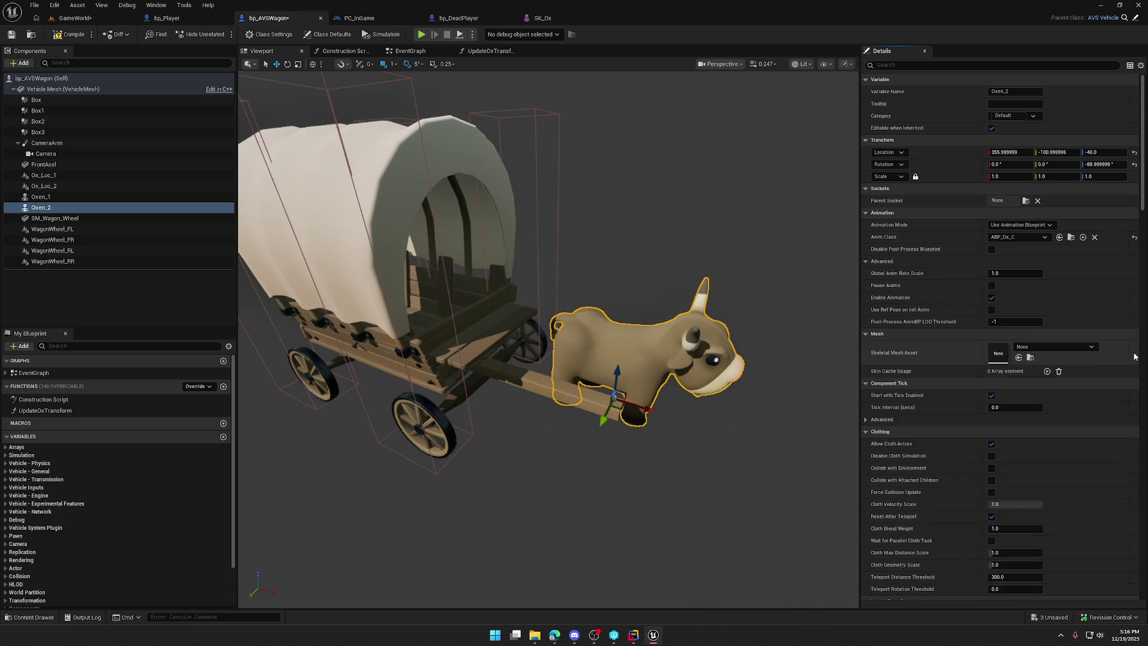
{"action": "left_click", "coordinate": [1045, 349]}
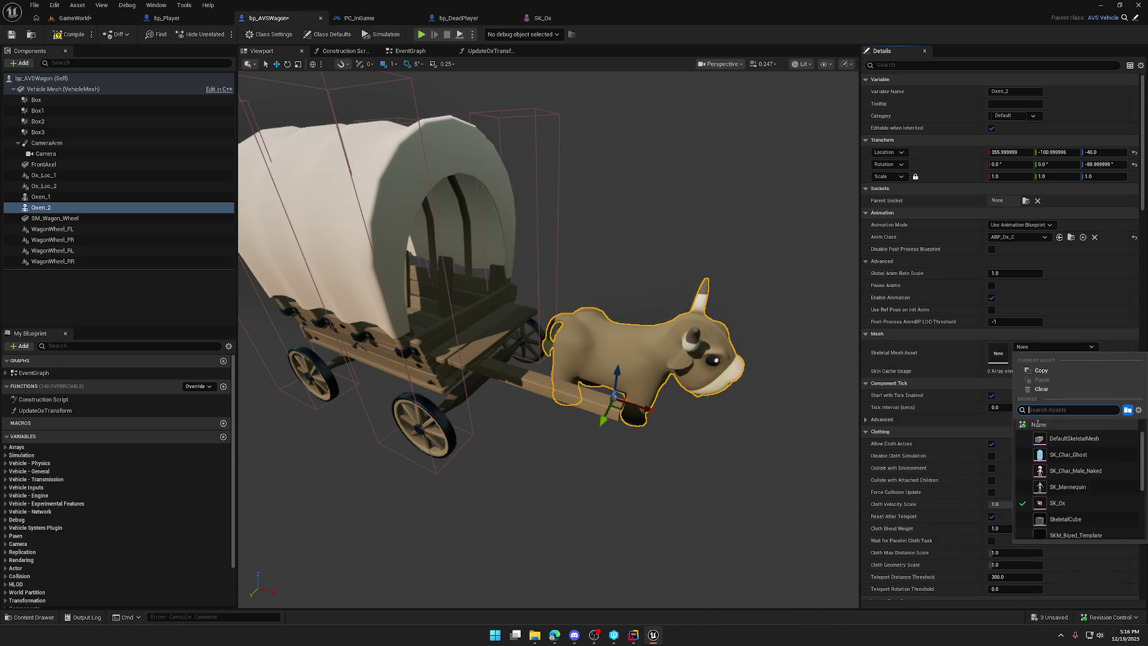
{"action": "left_click", "coordinate": [1045, 503]}
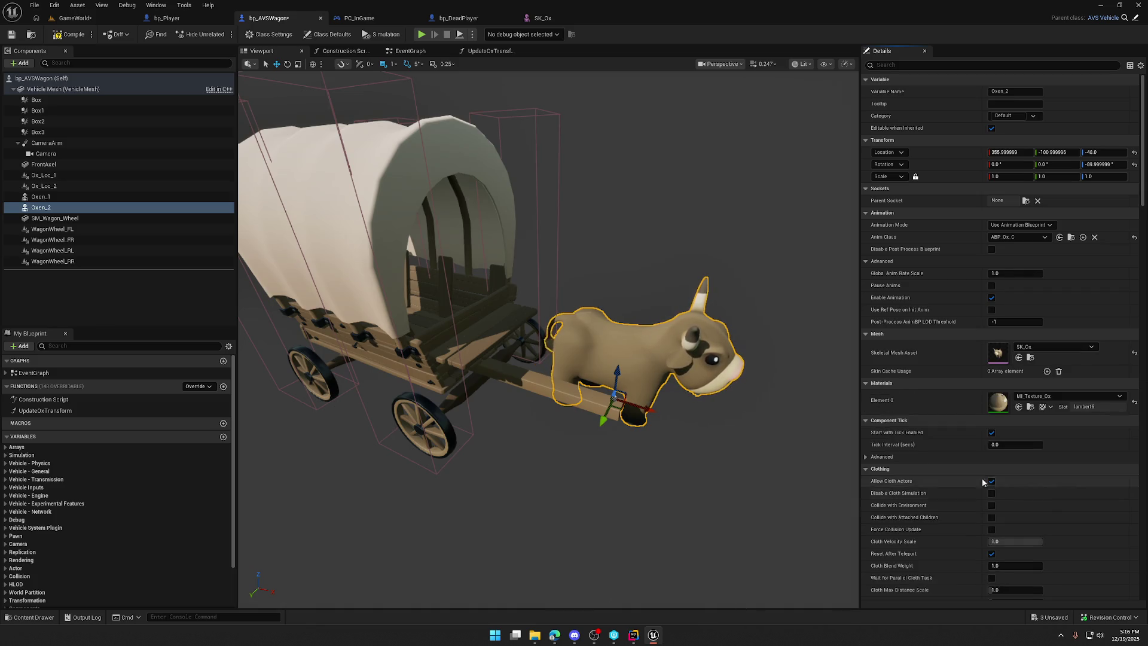
Step: Assign SK_Ox to Oxen_1 as well, then compile and save the wagon blueprint
{"action": "left_click", "coordinate": [58, 199]}
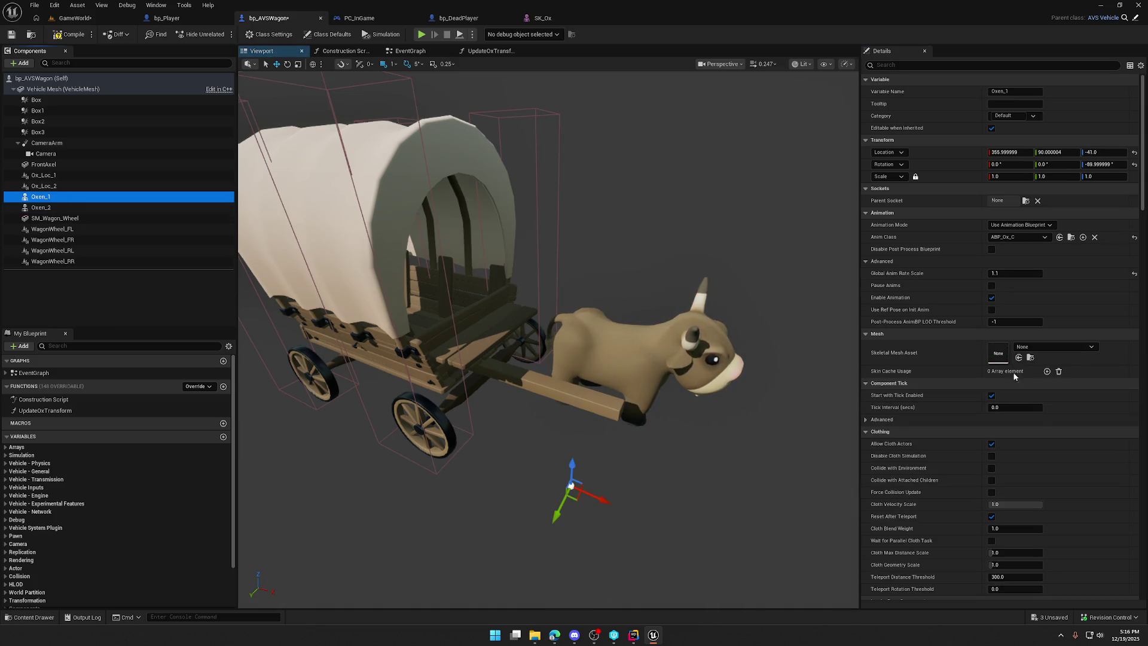
{"action": "left_click", "coordinate": [1054, 347]}
{"action": "left_click", "coordinate": [1059, 503]}
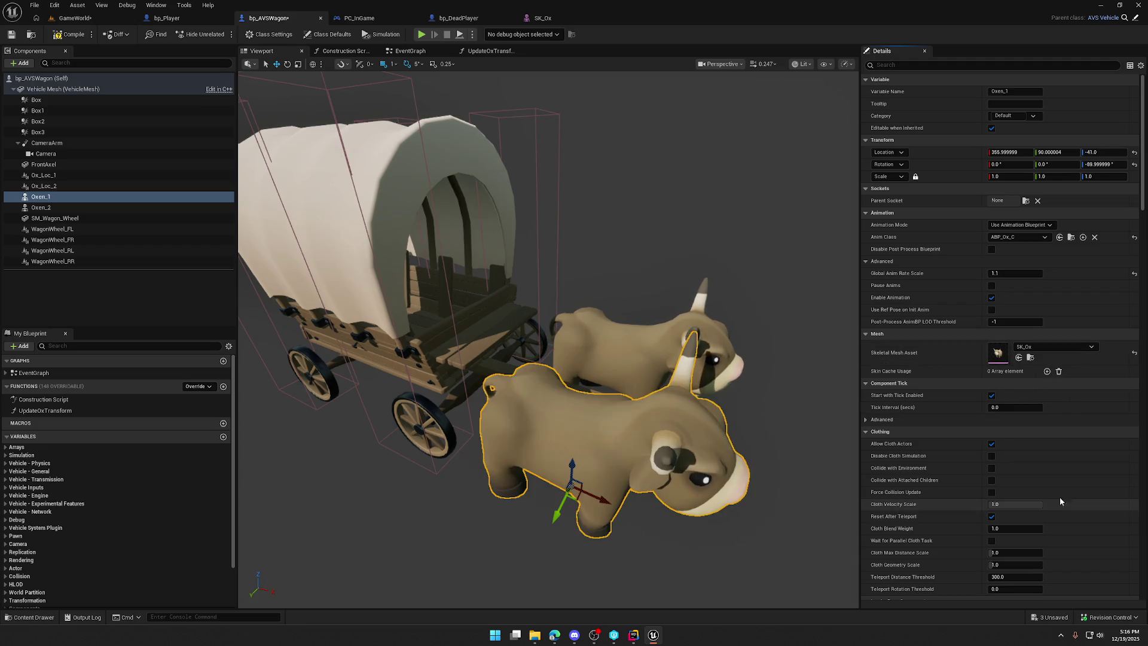
{"action": "left_click", "coordinate": [62, 35]}
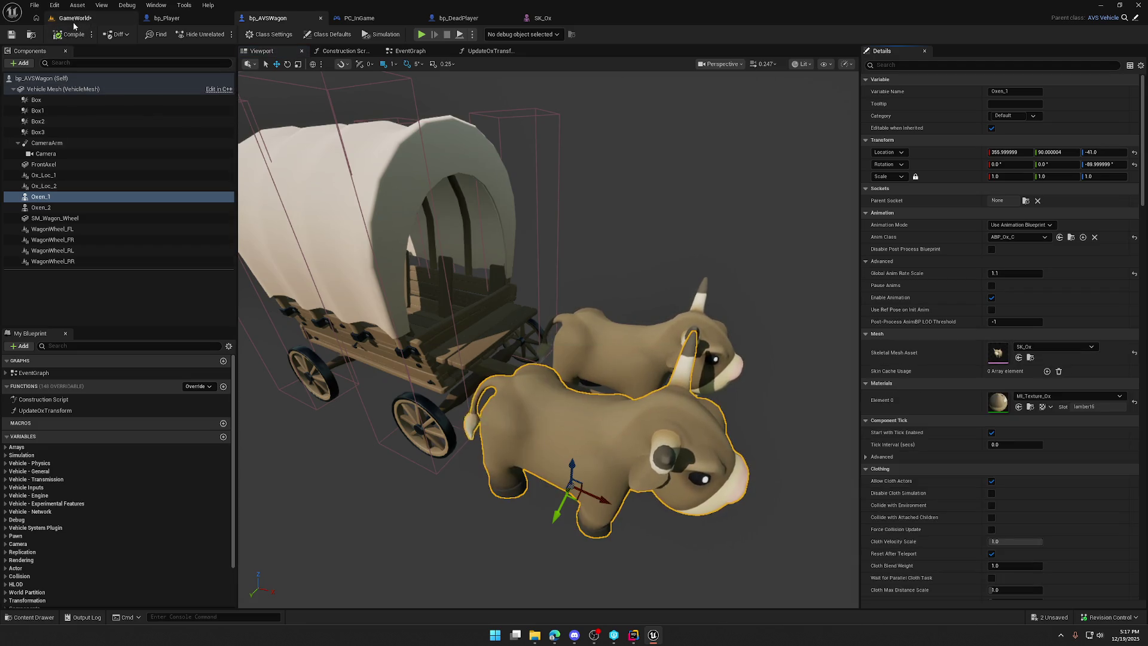
{"action": "left_click", "coordinate": [74, 19]}
Step: Play-test the wagon, walking past the oxen and climbing onto and off the front seat
{"action": "key", "text": "alt+p"}
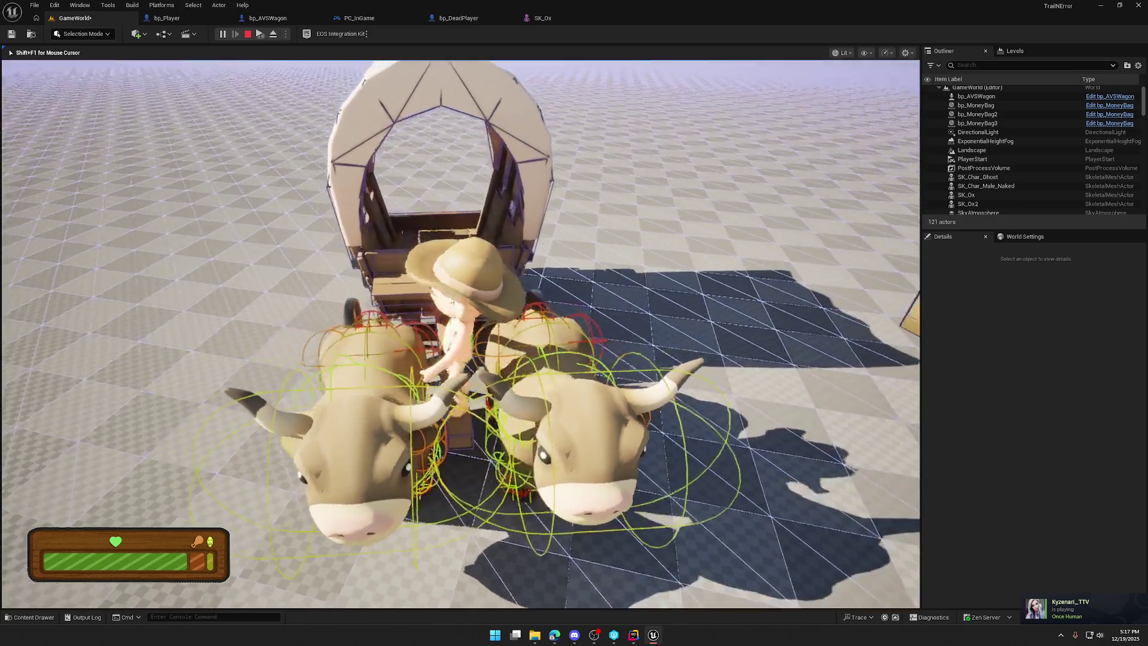
{"action": "key", "text": "e"}
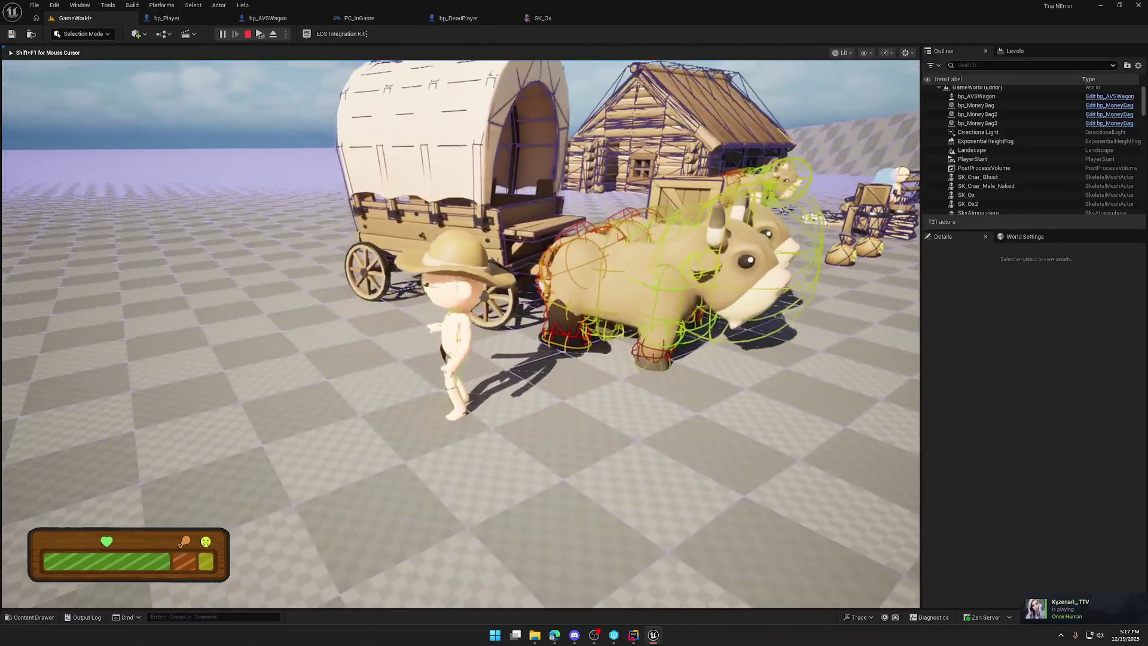
{"action": "key", "text": "w"}
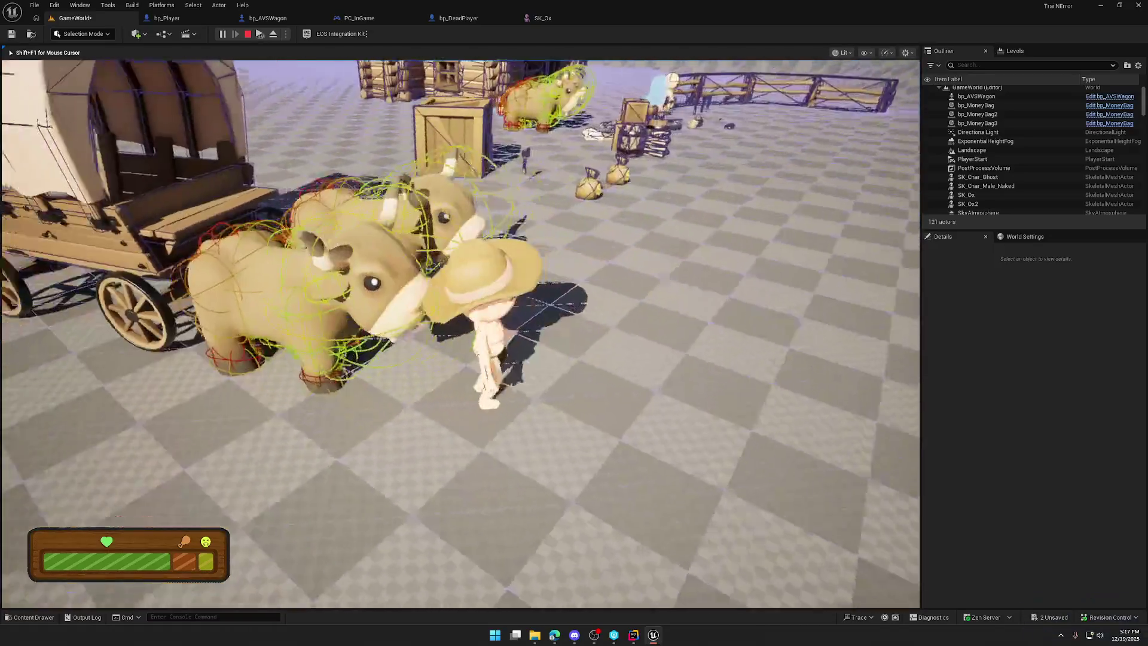
{"action": "key", "text": "w"}
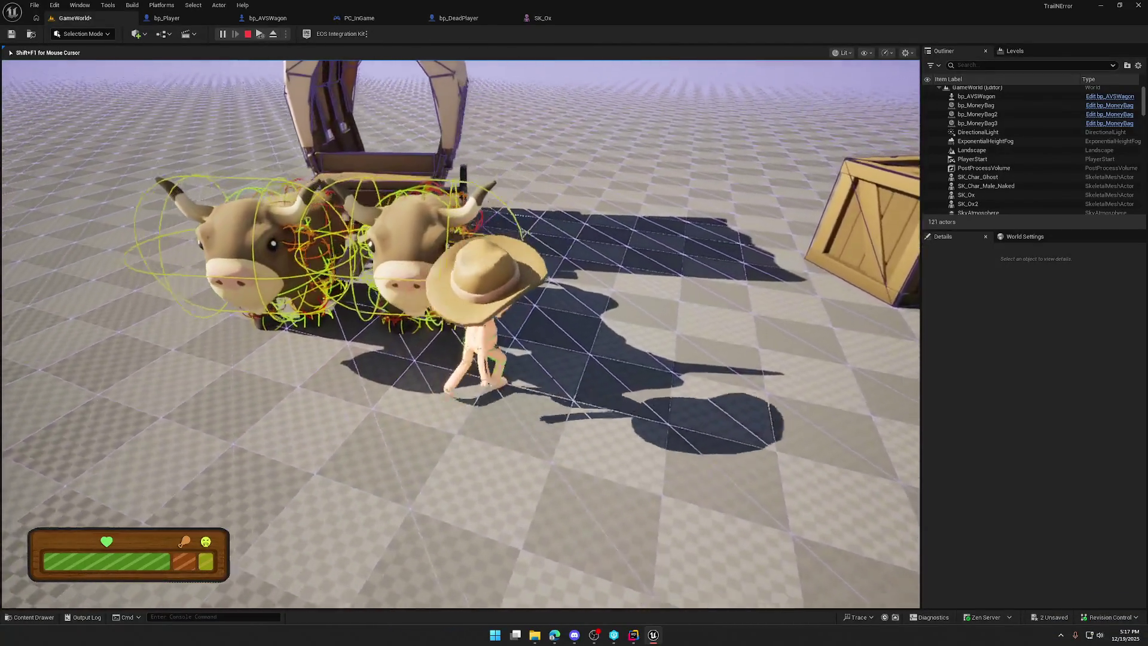
{"action": "key", "text": "e"}
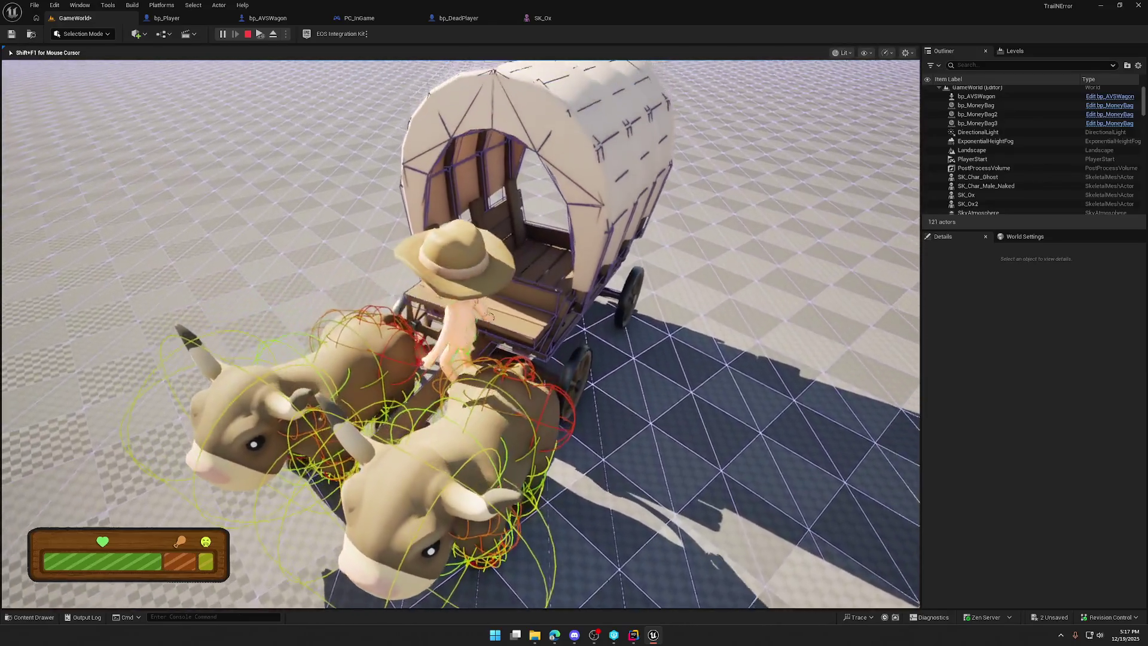
{"action": "key", "text": "e"}
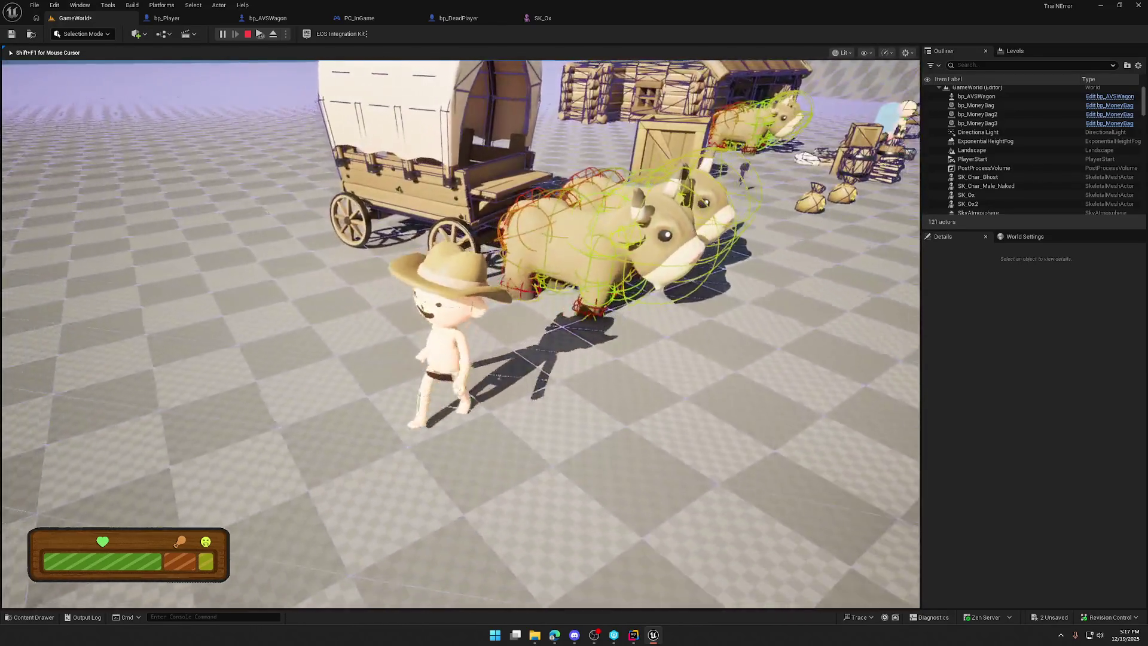
Step: Stop playing, close Unreal Editor and save the changed content
{"action": "key", "text": "Escape"}
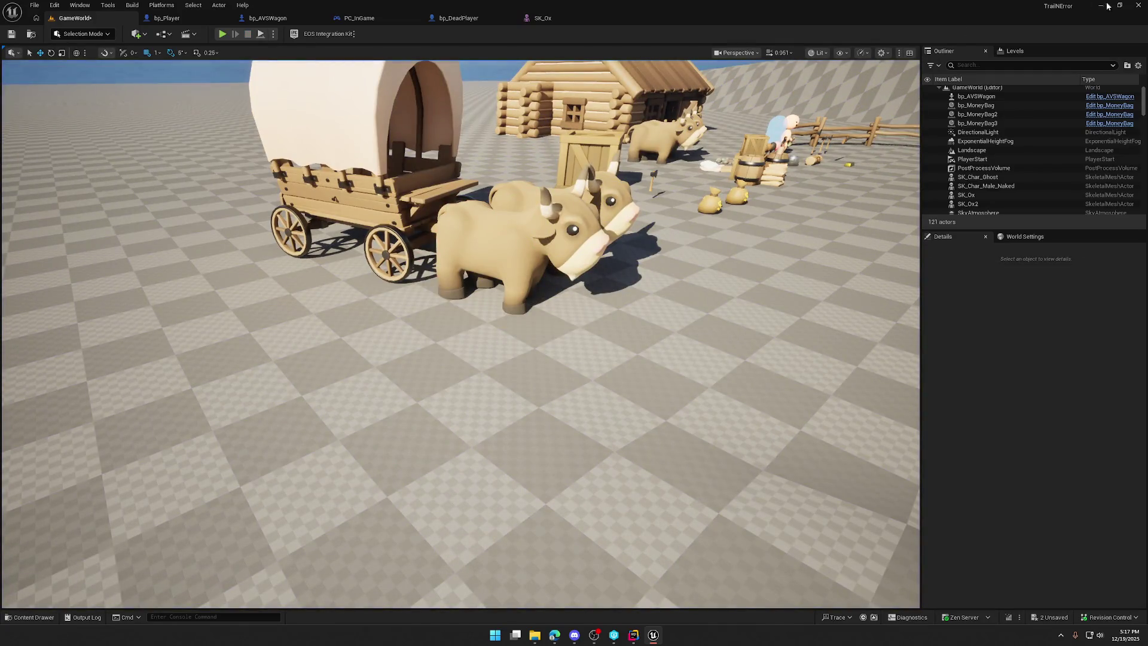
{"action": "left_click", "coordinate": [1143, 7]}
{"action": "left_click", "coordinate": [604, 420]}
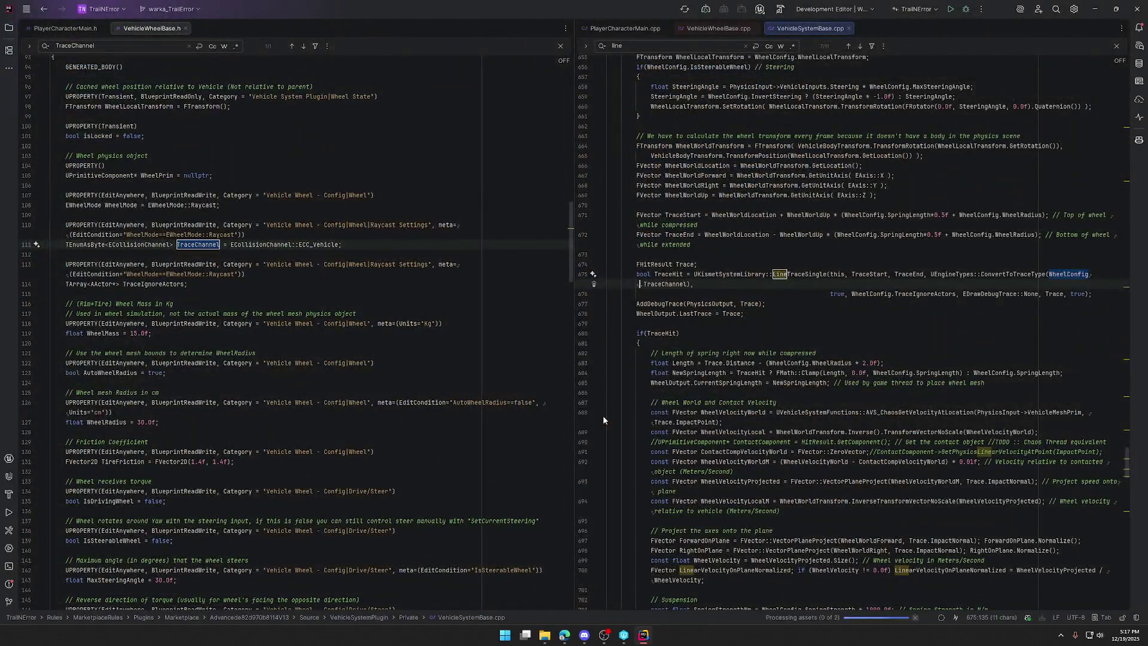
Step: Close the VehicleSystemBase.cpp, VehicleWheelBase.cpp and VehicleWheelBase.h tabs in Rider
{"action": "middle_click", "coordinate": [799, 29]}
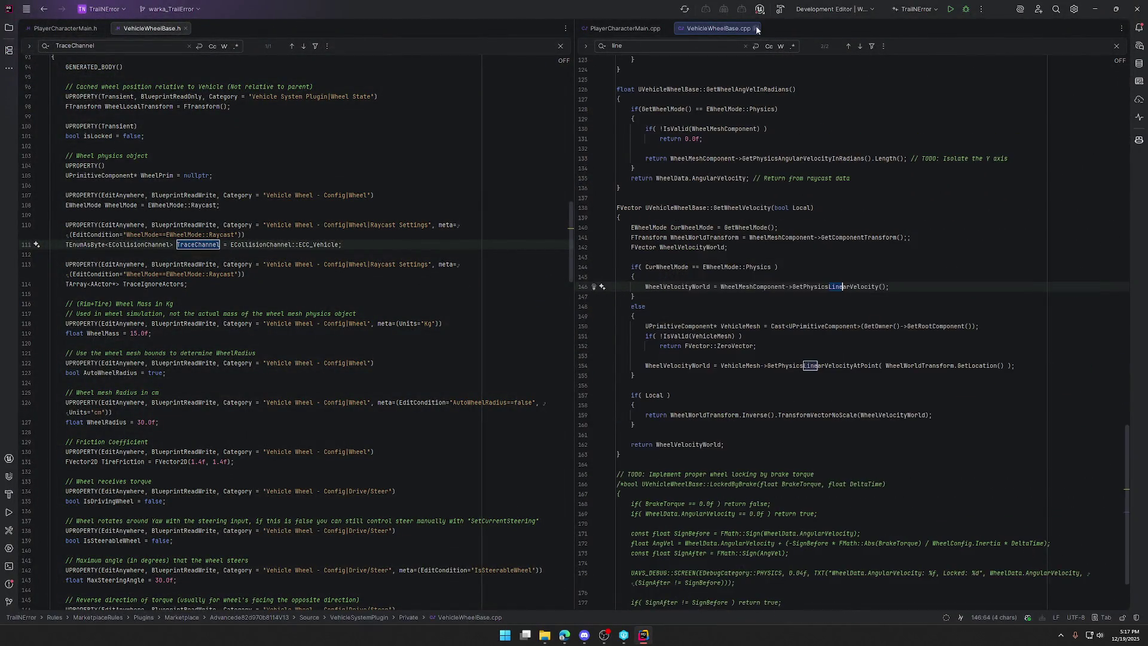
{"action": "left_click", "coordinate": [756, 27]}
{"action": "left_click", "coordinate": [186, 29]}
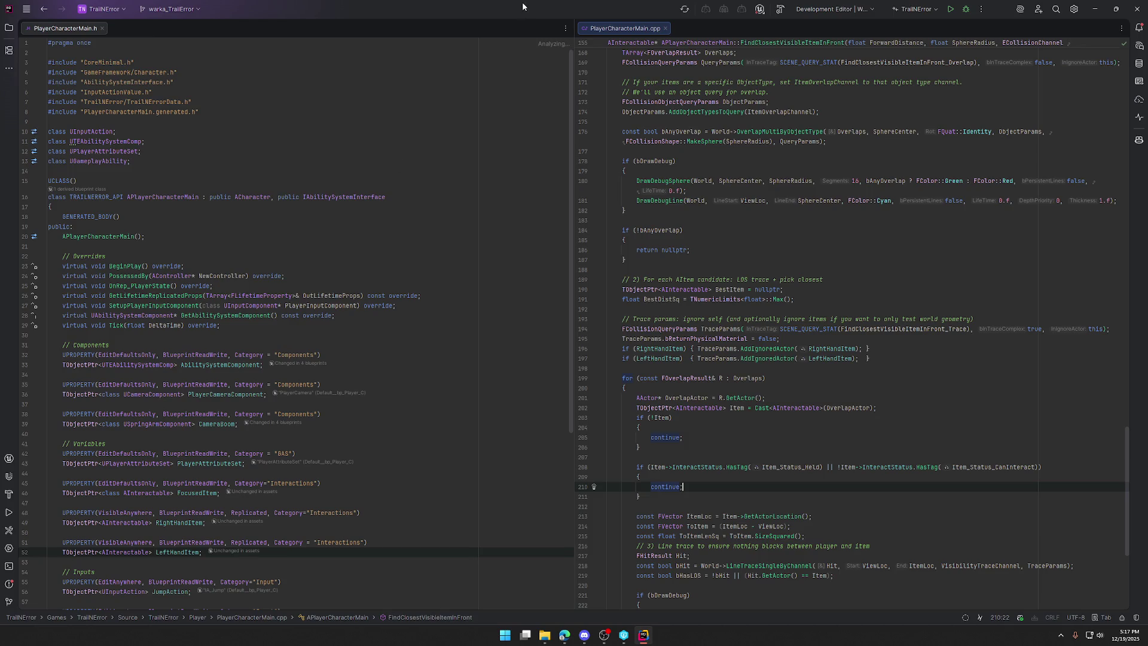